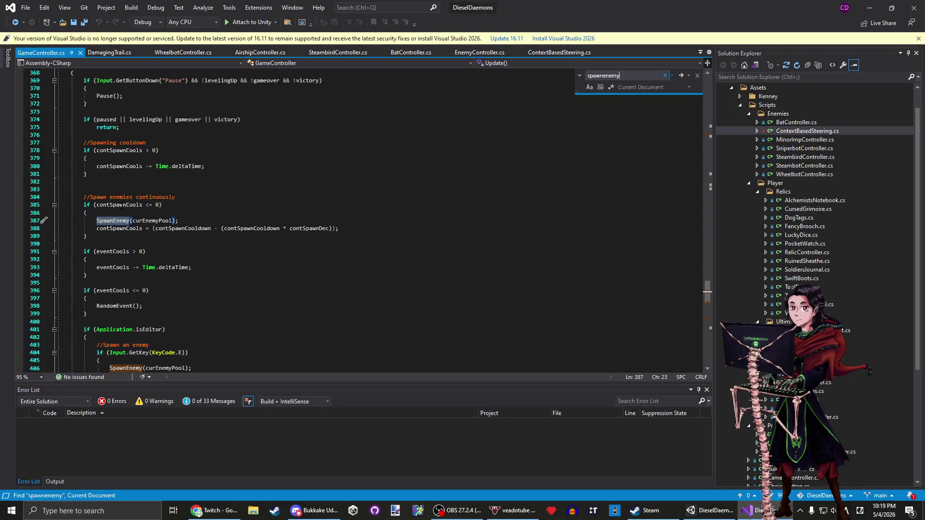
Trace contSpawnCooldown to its declaration on line 49 of GameController.cs, then return to Unity.
click(142, 205)
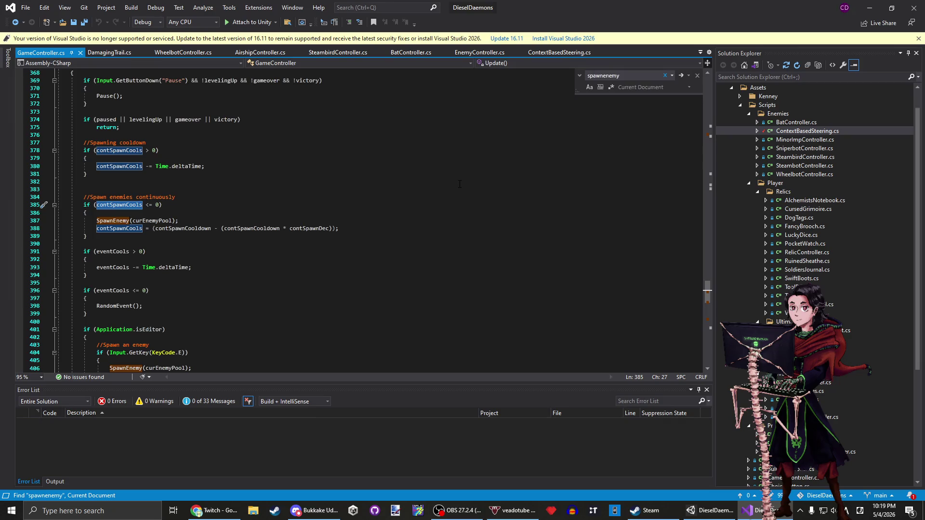
click(211, 228)
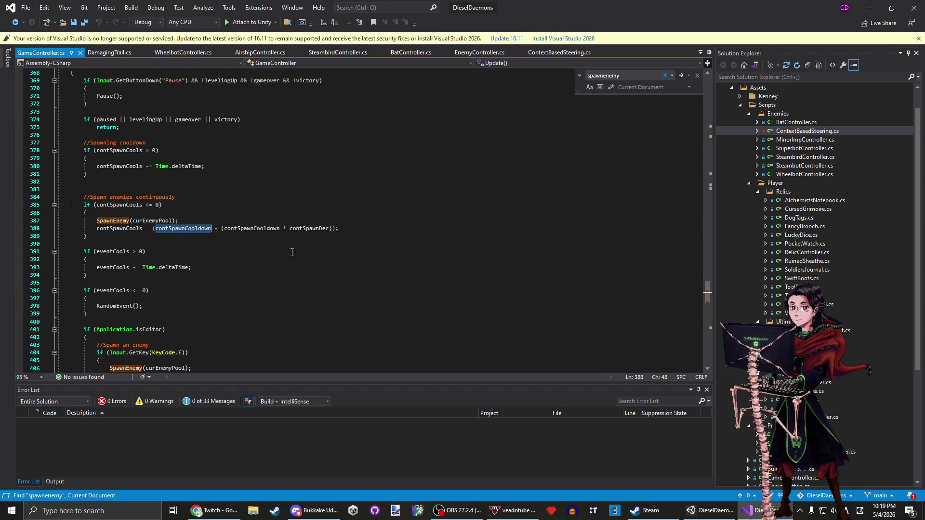
key(ctrl+f)
key(Return)
key(Return)
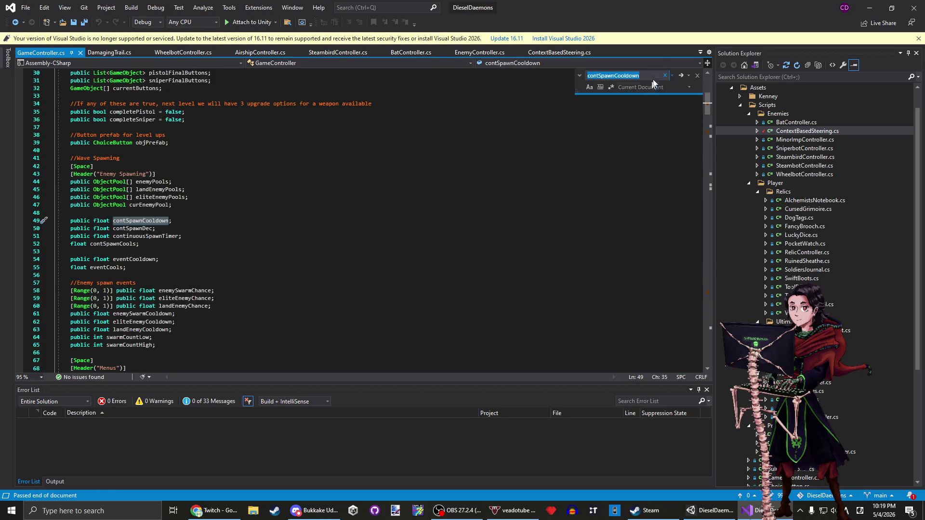
click(870, 8)
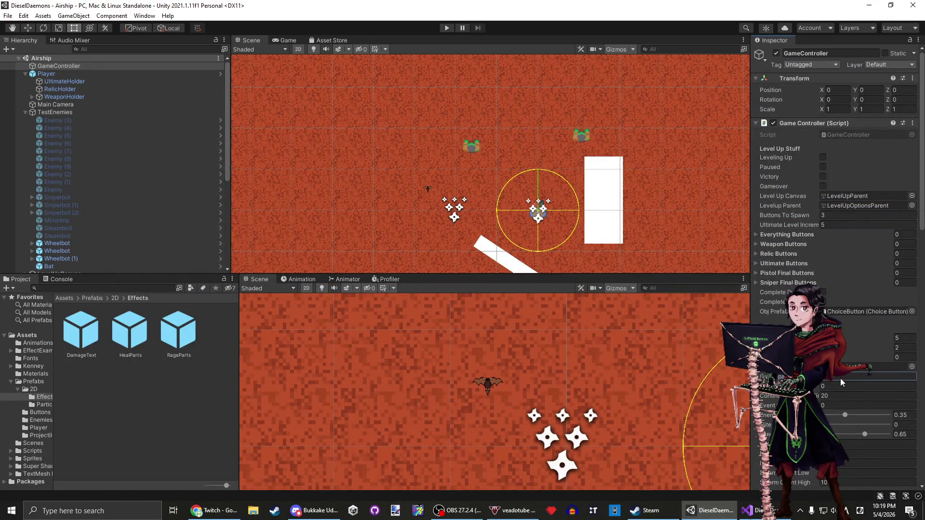
Change GameController's Cont Spawn Cooldown from 3 to 10, save, and run a short play-test.
scroll(870, 373, down, 5)
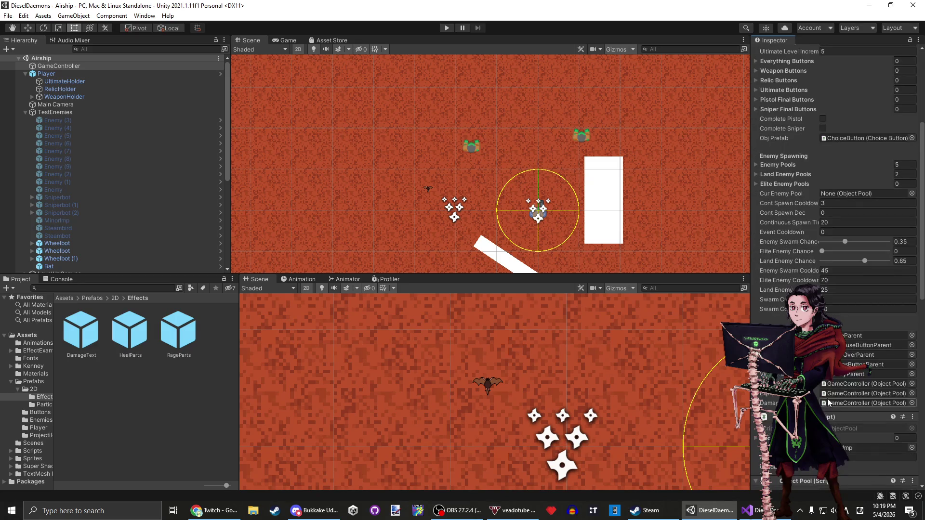
click(848, 204)
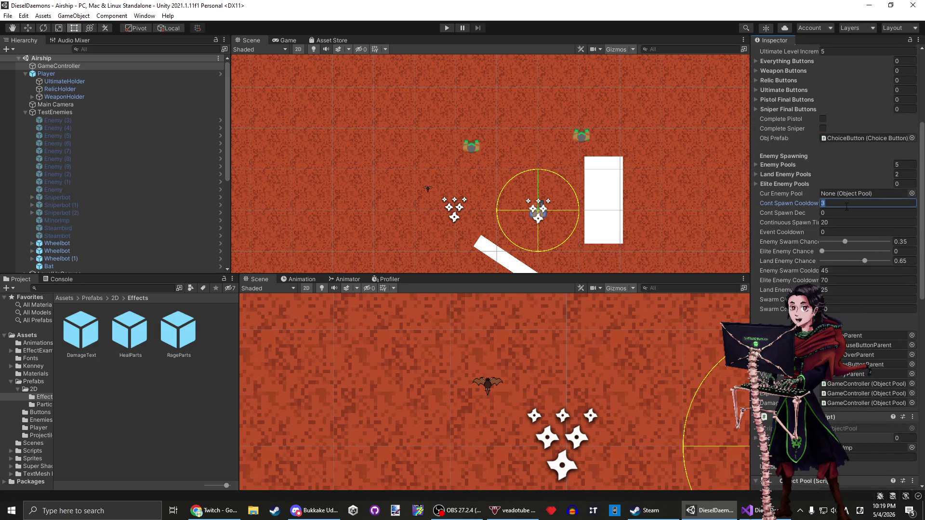
text(8)
key(Return)
key(ctrl+s)
click(446, 28)
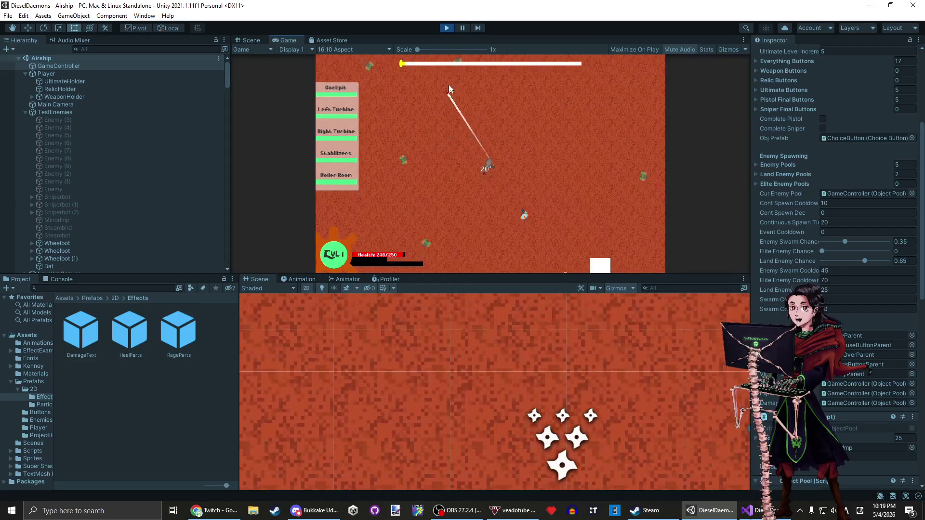
click(446, 28)
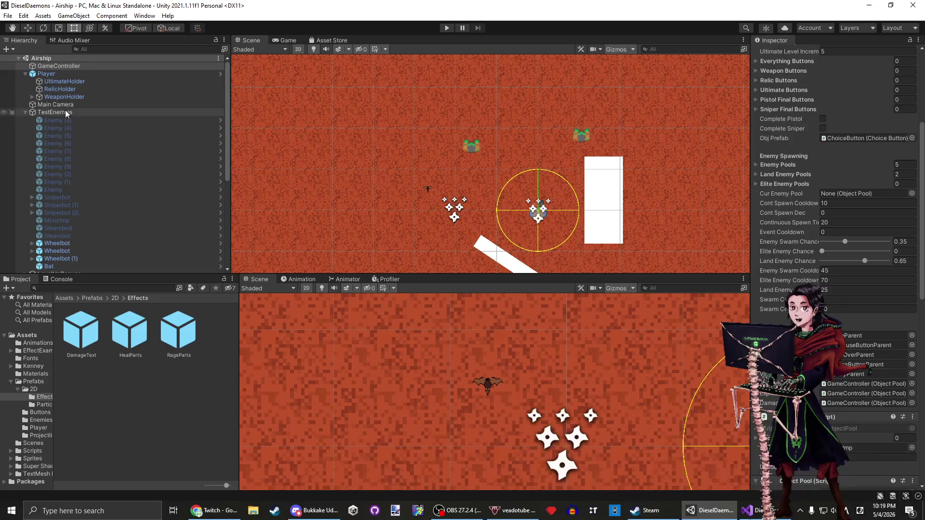
Set the Bat Controller's Attack Range to 0.6 and Damage to 50.
click(91, 264)
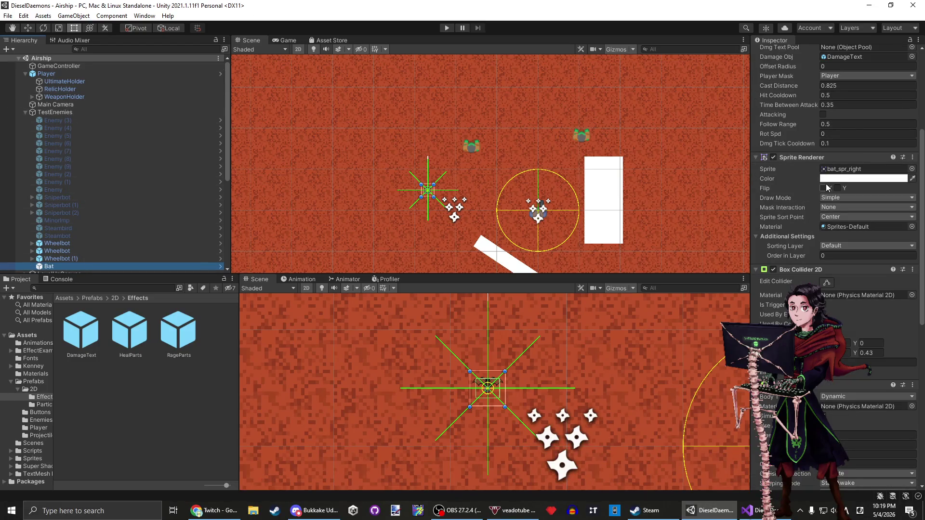
scroll(844, 167, up, 5)
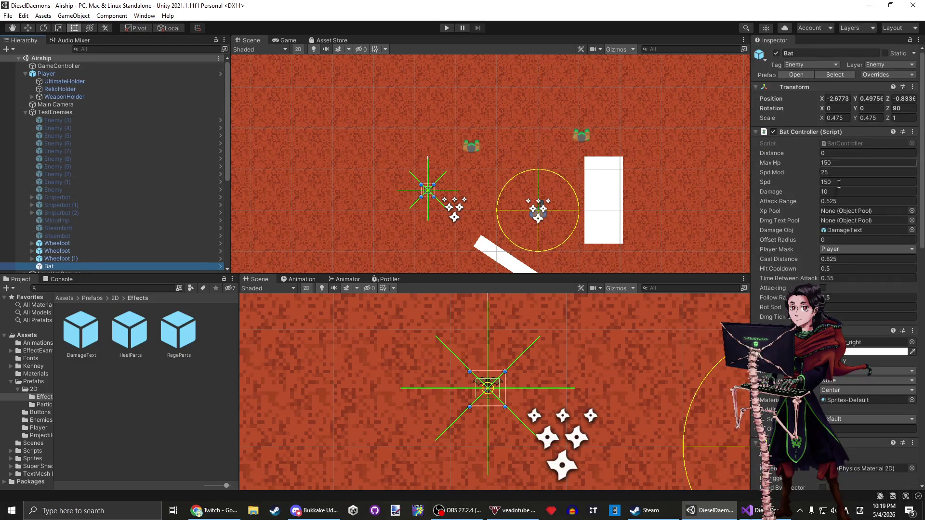
double_click(883, 200)
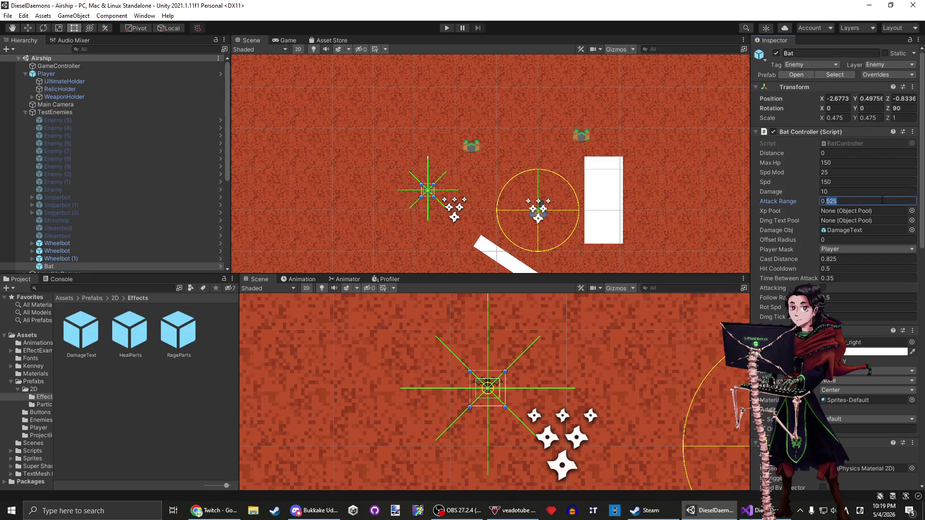
text(6)
click(842, 191)
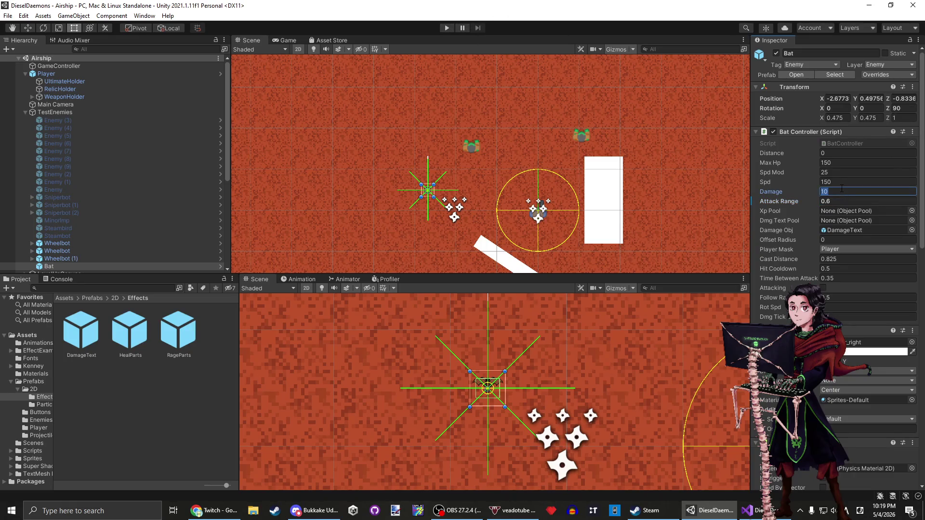
text(50)
Play-test the game with the stronger Bat enemy.
click(447, 27)
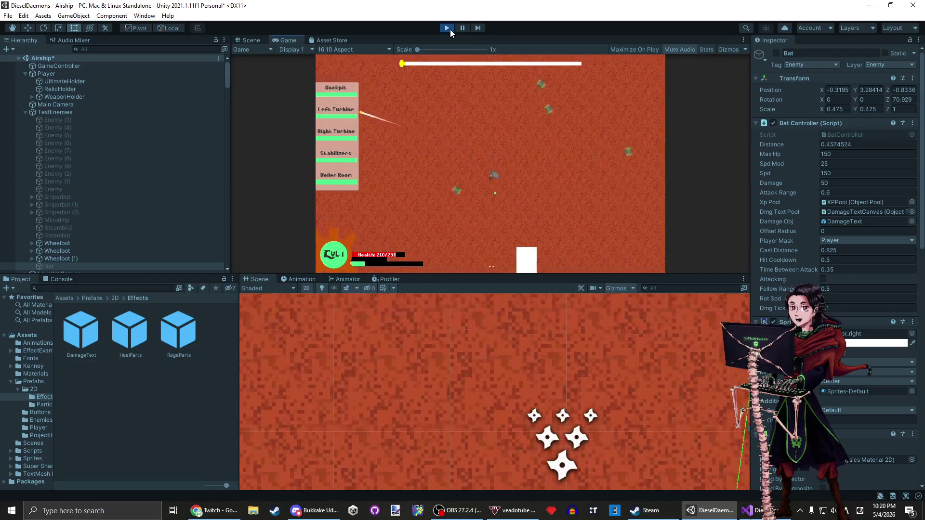
click(450, 29)
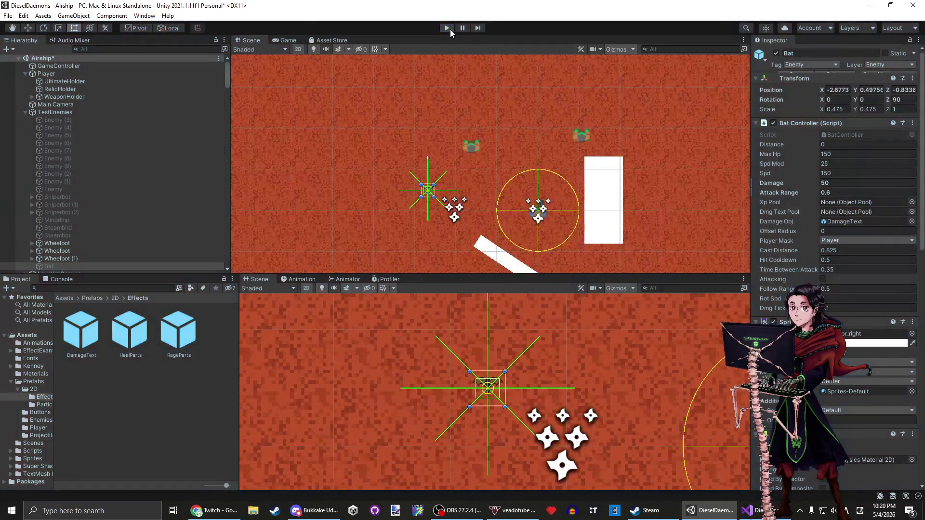
click(745, 511)
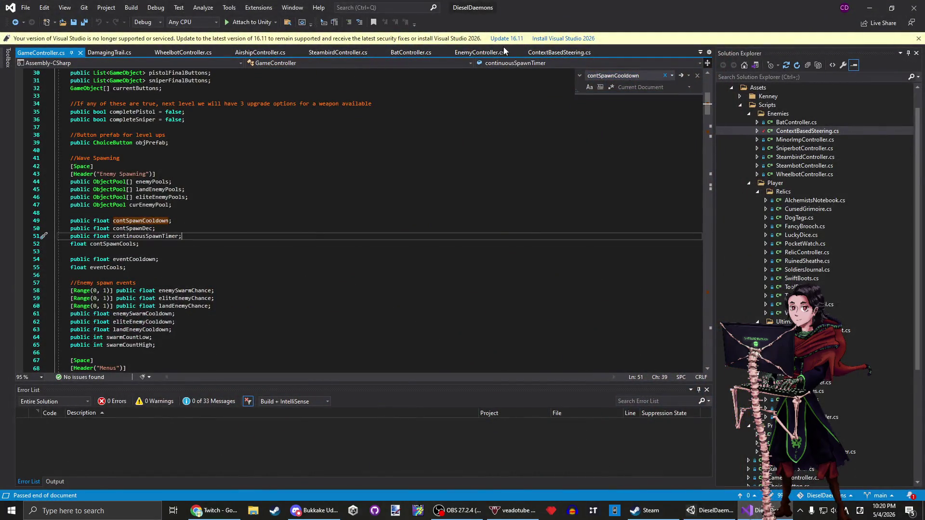
click(473, 51)
click(253, 210)
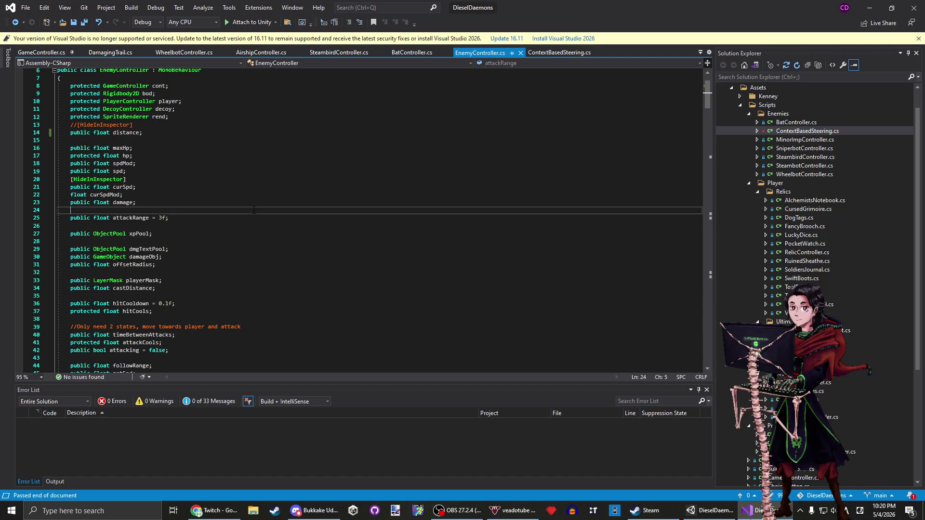
key(ctrl+f)
text(attack)
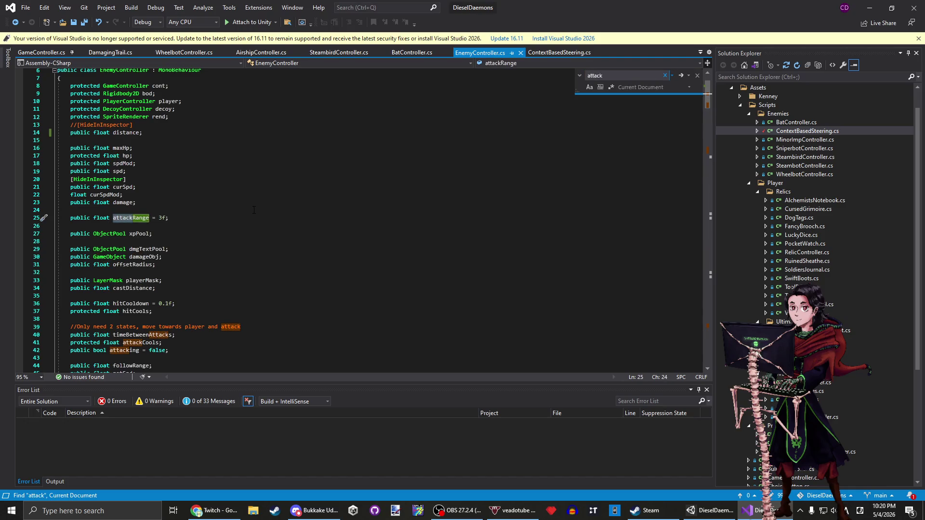
key(Return)
key(Return)
key(Return)
key(Return)
key(Return)
key(Return)
key(Return)
key(Return)
key(Return)
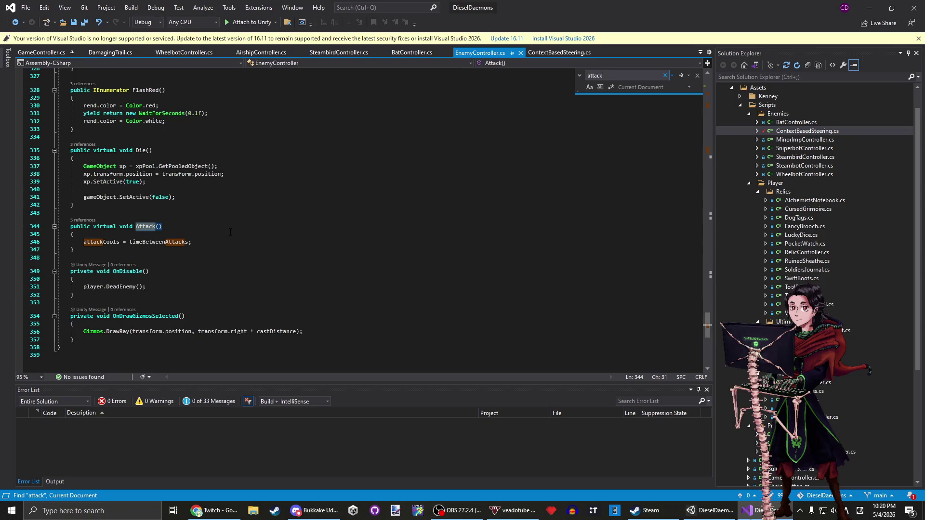
click(214, 242)
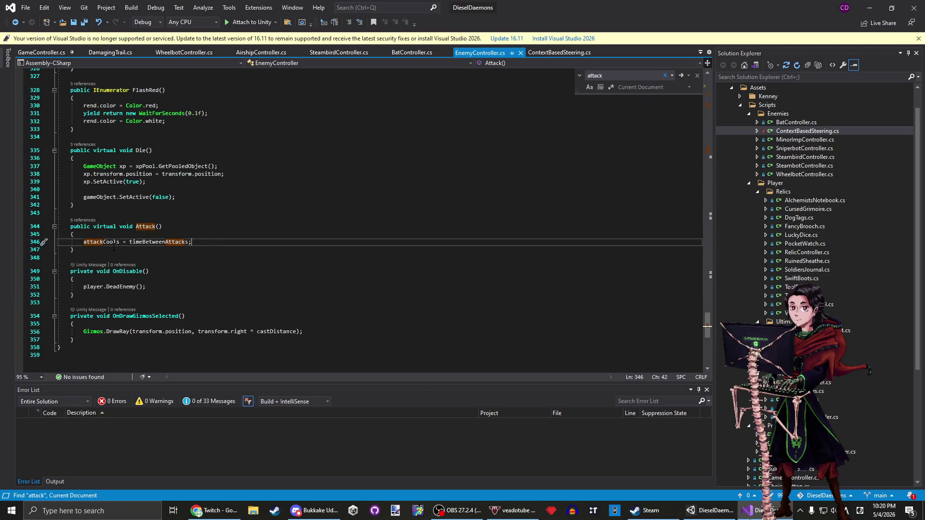
click(566, 53)
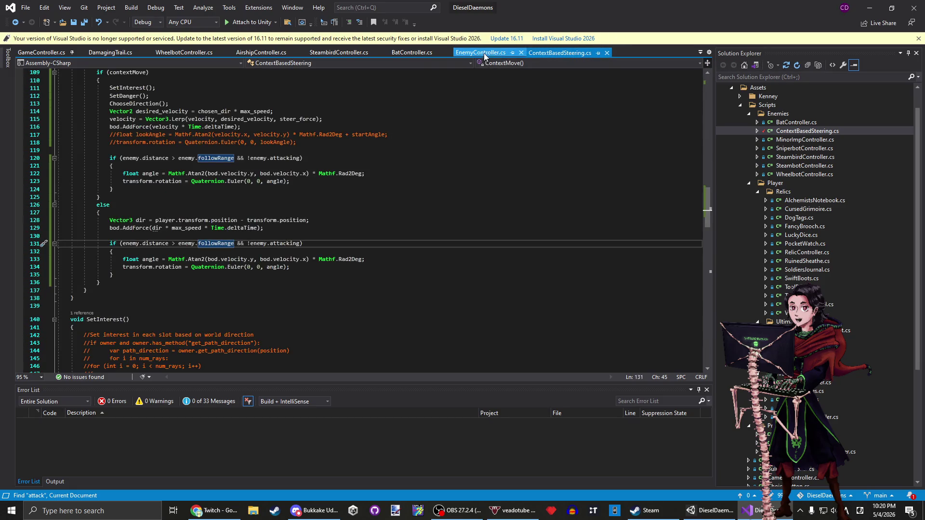
click(518, 52)
drag(84, 252, 111, 207)
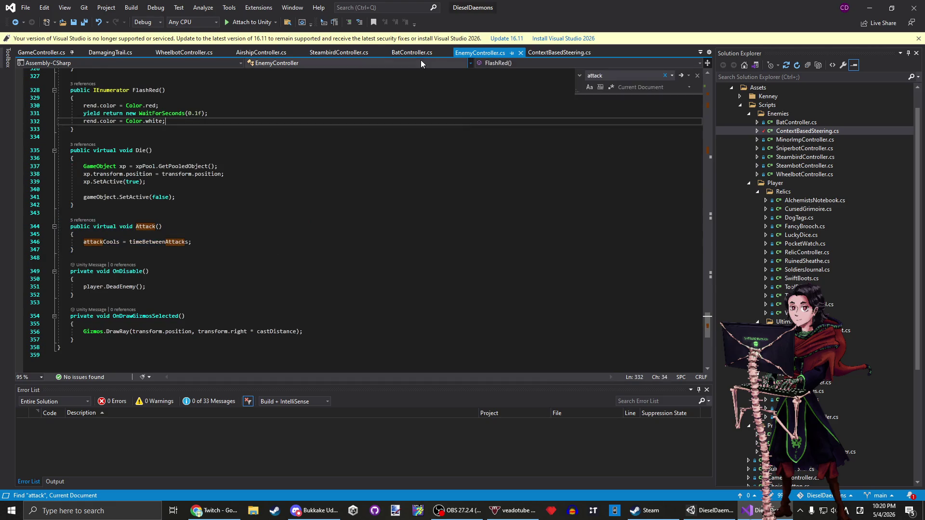
click(410, 53)
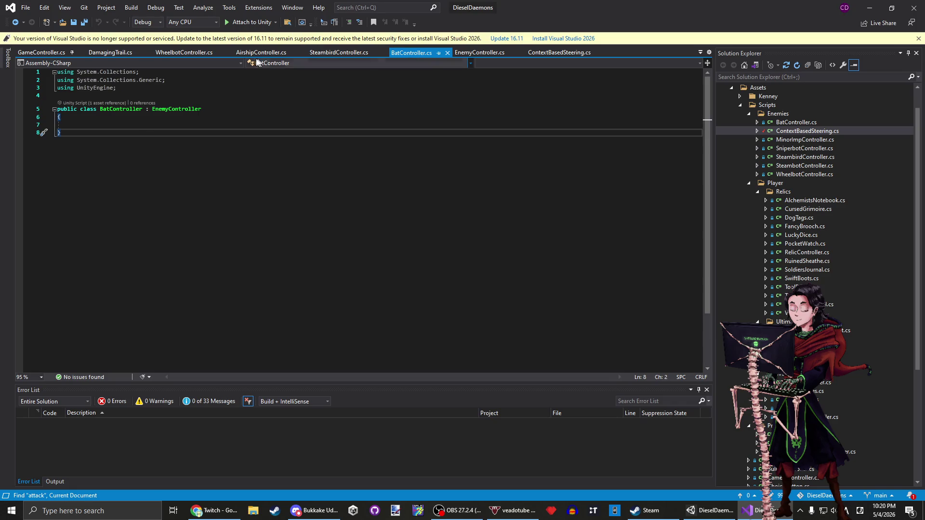
click(337, 53)
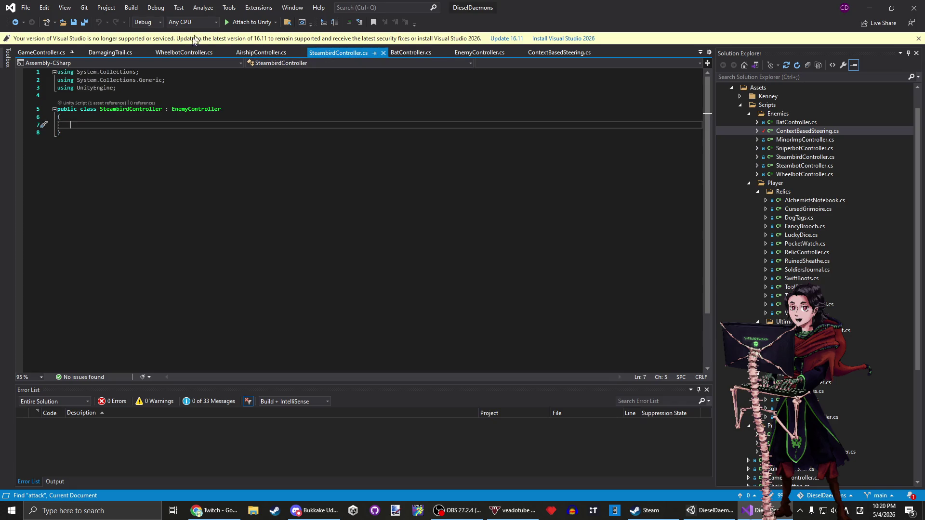
click(173, 54)
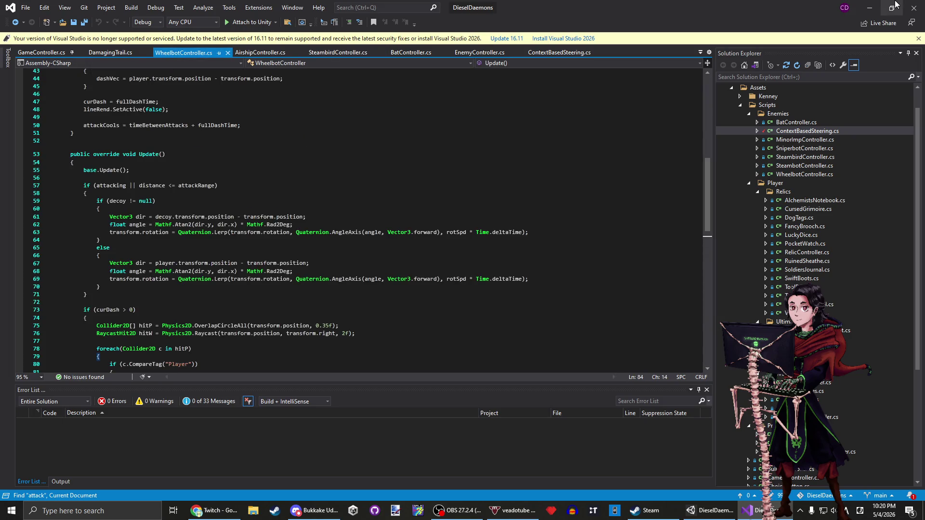
key(alt+Tab)
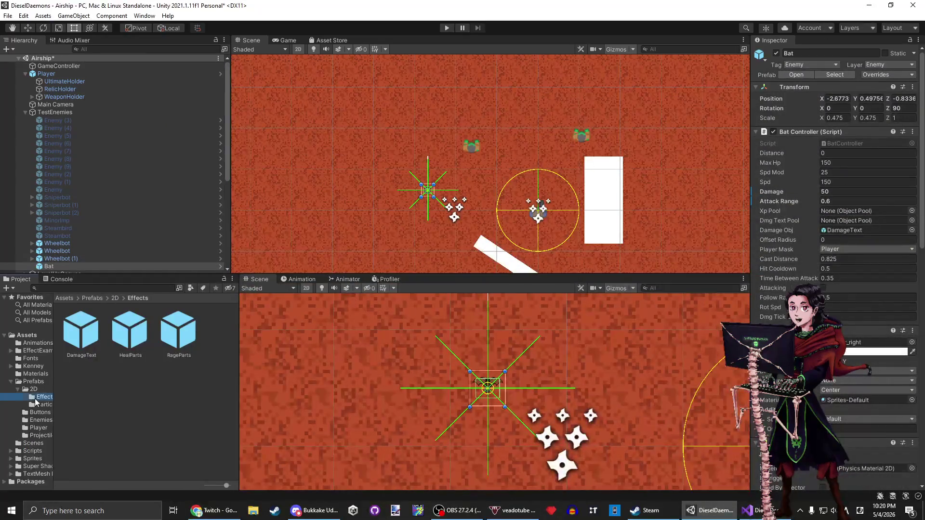
Browse to the Enemies prefab folder and open the Steambot, then the Wheelbot prefab.
click(32, 389)
click(25, 421)
click(17, 387)
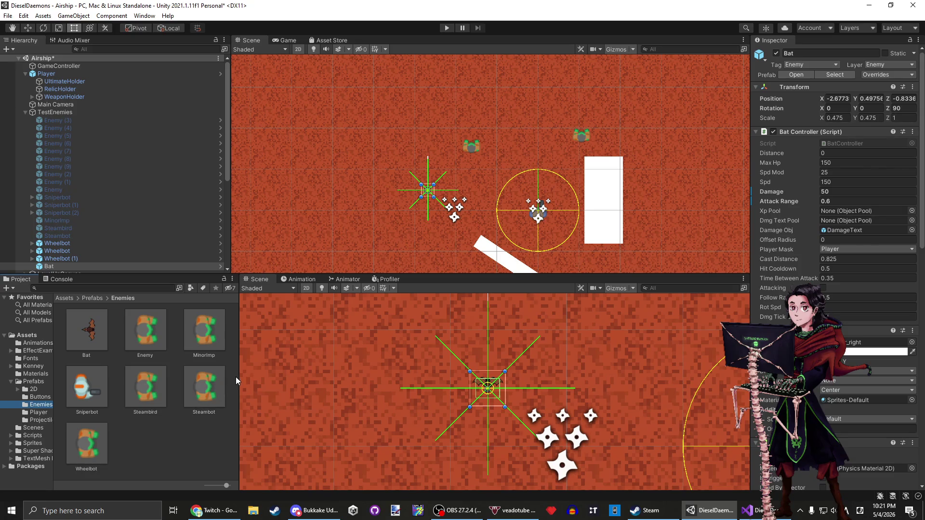
drag(235, 377, 313, 399)
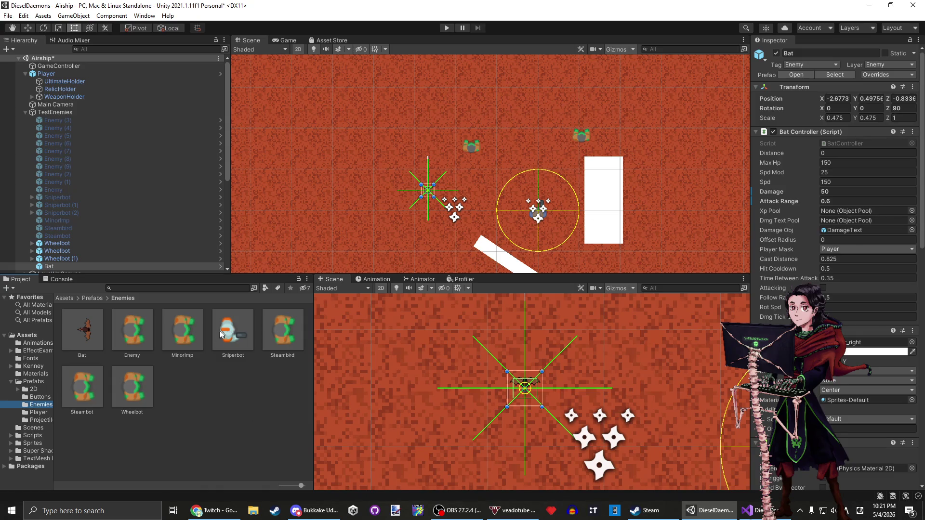
double_click(81, 394)
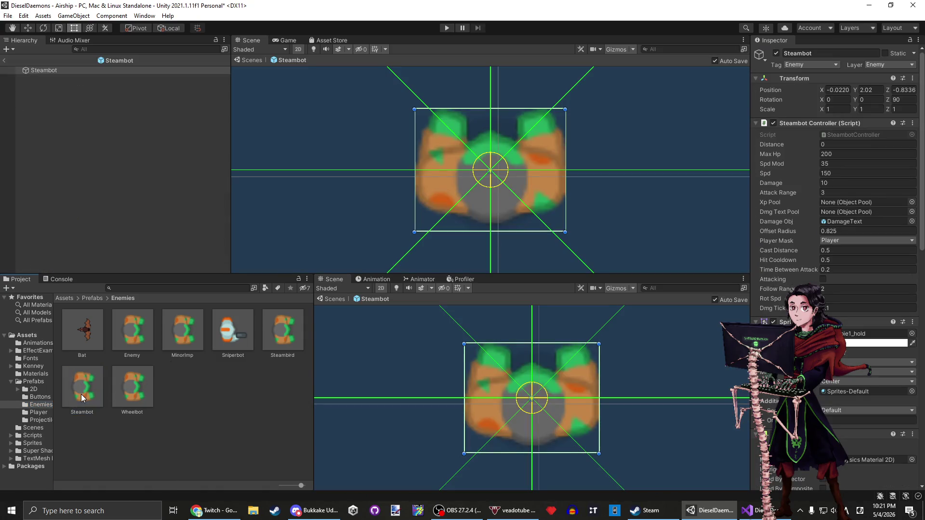
double_click(138, 395)
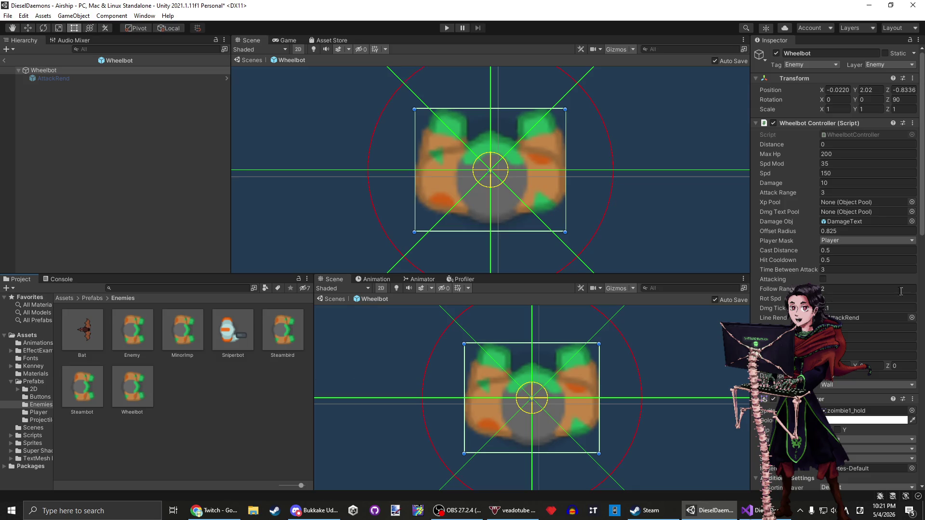
Open the Wheelbot Controller script via Edit Script.
scroll(906, 296, down, 15)
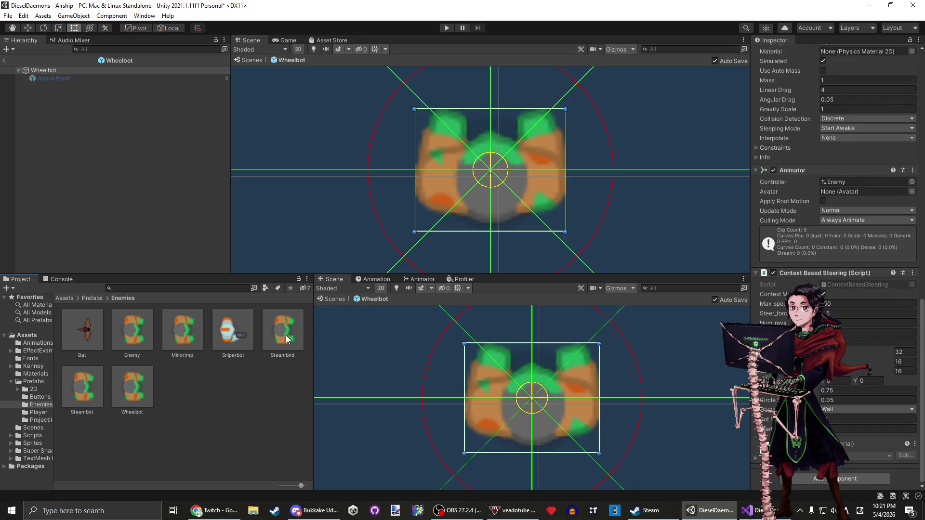
scroll(869, 139, up, 15)
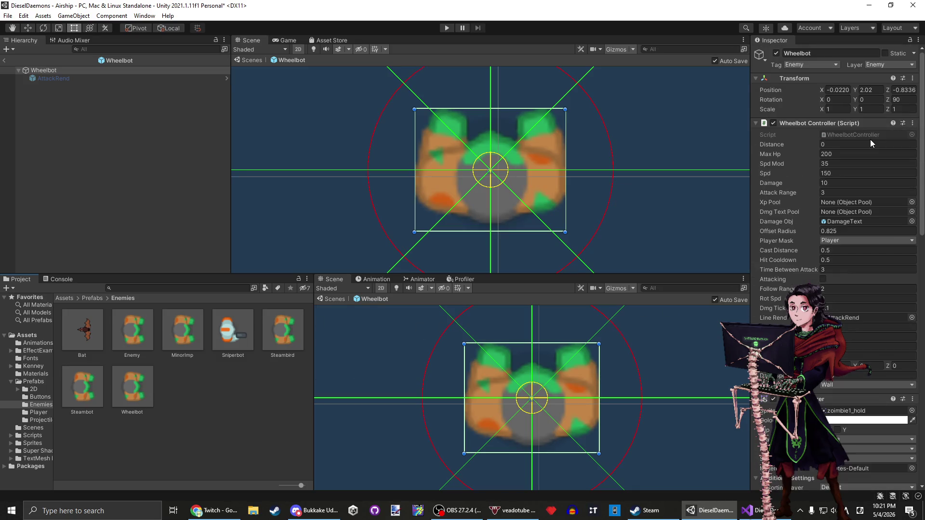
right_click(818, 124)
click(846, 237)
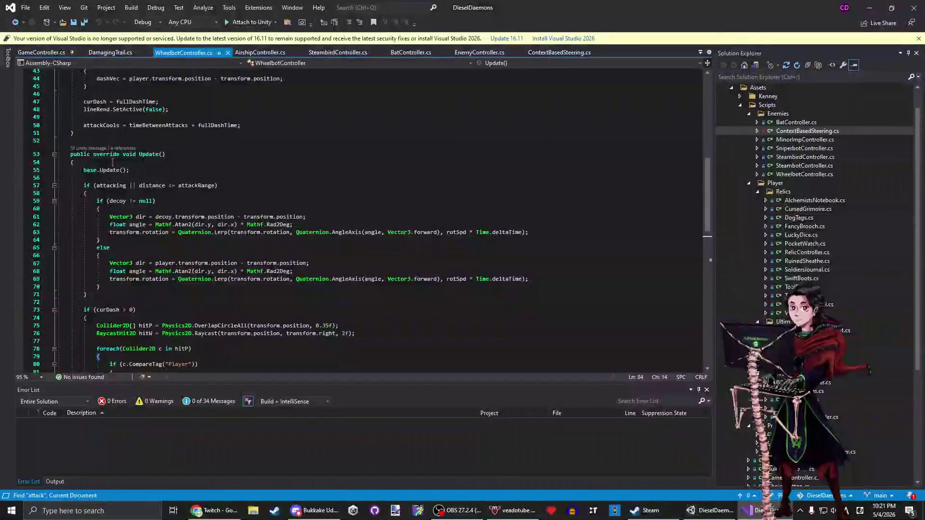
Scroll through WheelbotController.cs and examine the else branch of Update.
scroll(157, 133, up, 9)
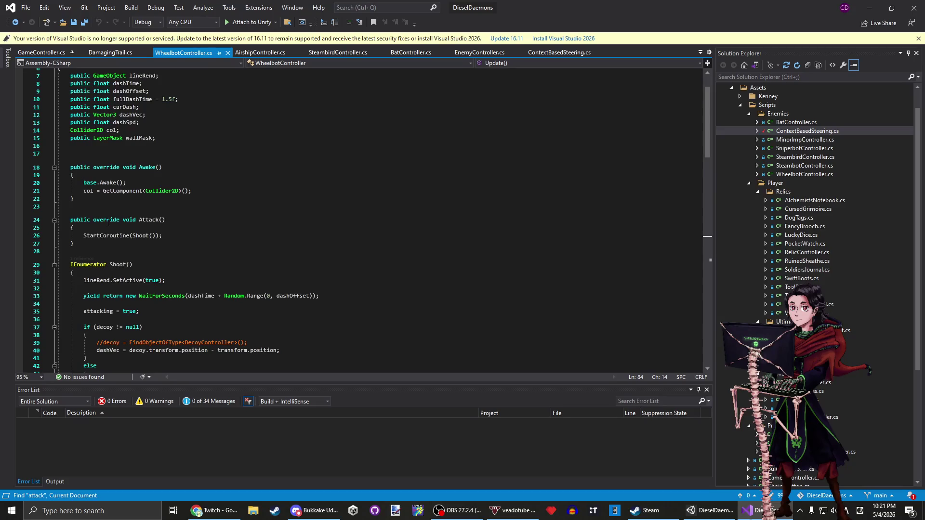
scroll(108, 224, down, 2)
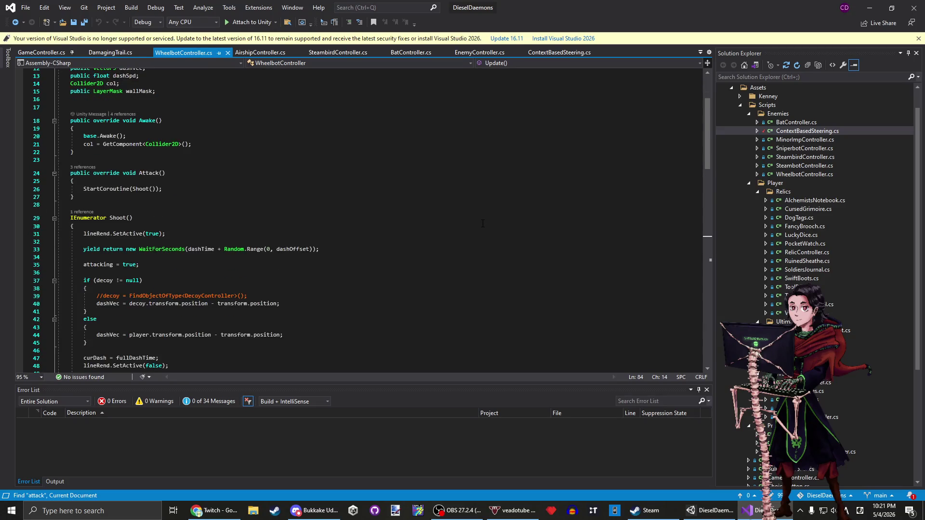
scroll(483, 223, down, 20)
scroll(482, 221, up, 14)
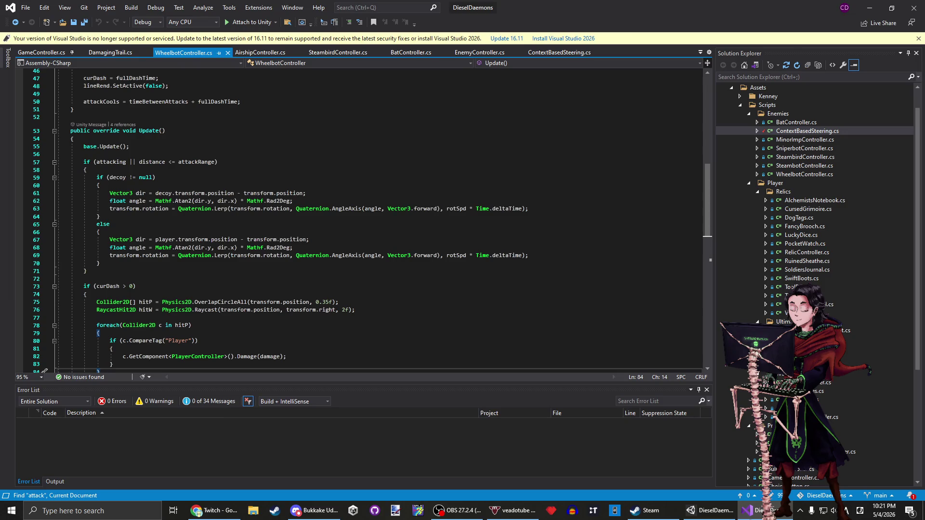
key(alt+Tab)
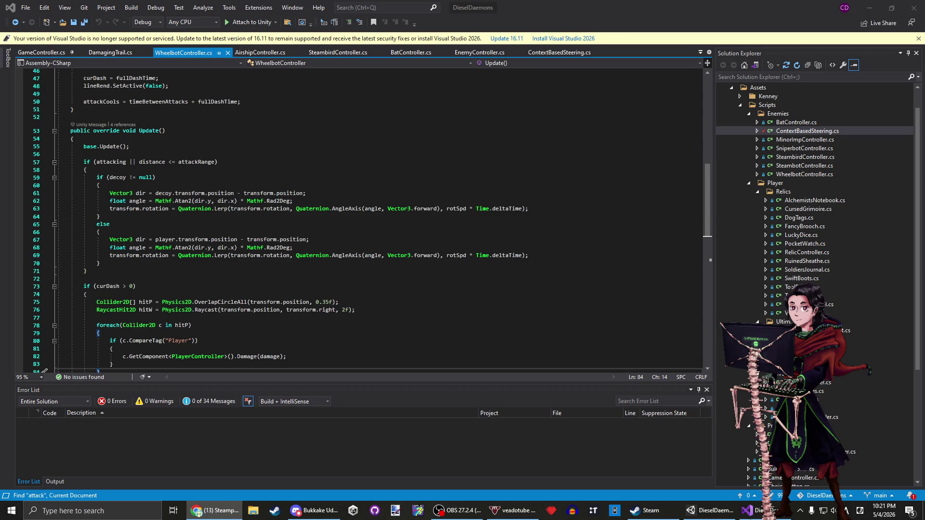
click(284, 234)
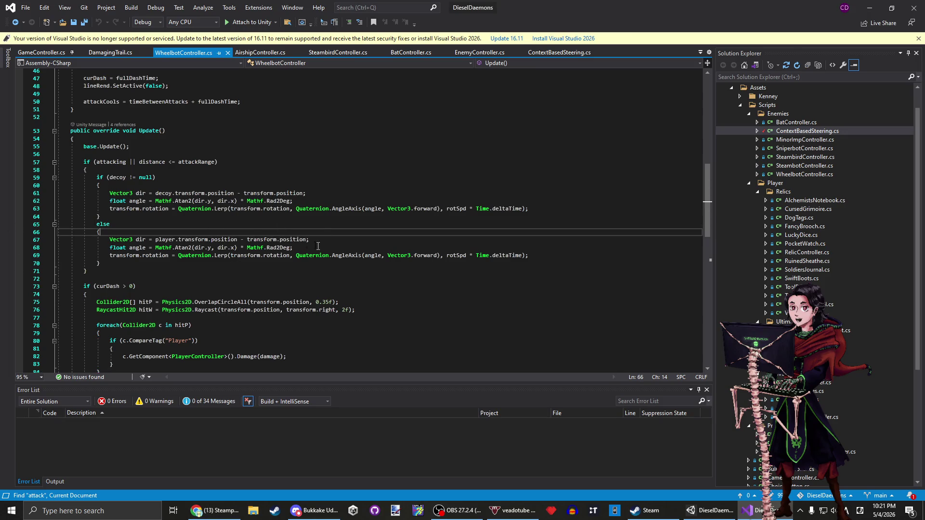
mouse_move(286, 247)
key(alt+Tab)
click(135, 170)
Highlight the Update method from line 54 through line 88 to study it.
click(221, 201)
drag(107, 131, 135, 172)
mouse_move(155, 139)
mouse_down()
mouse_move(170, 224)
mouse_move(212, 359)
mouse_up()
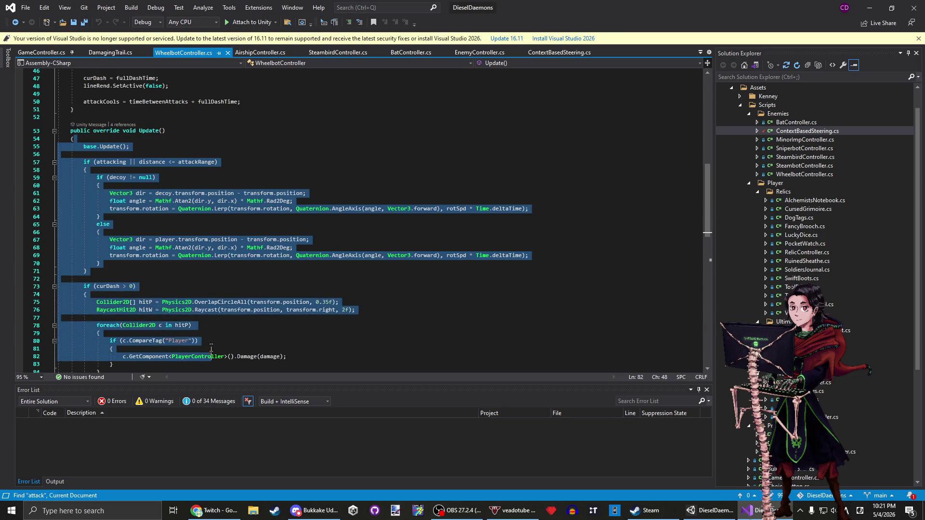
click(212, 257)
scroll(212, 257, down, 4)
mouse_move(89, 178)
mouse_down()
mouse_move(158, 239)
mouse_move(187, 310)
mouse_up()
click(187, 310)
drag(128, 146, 187, 309)
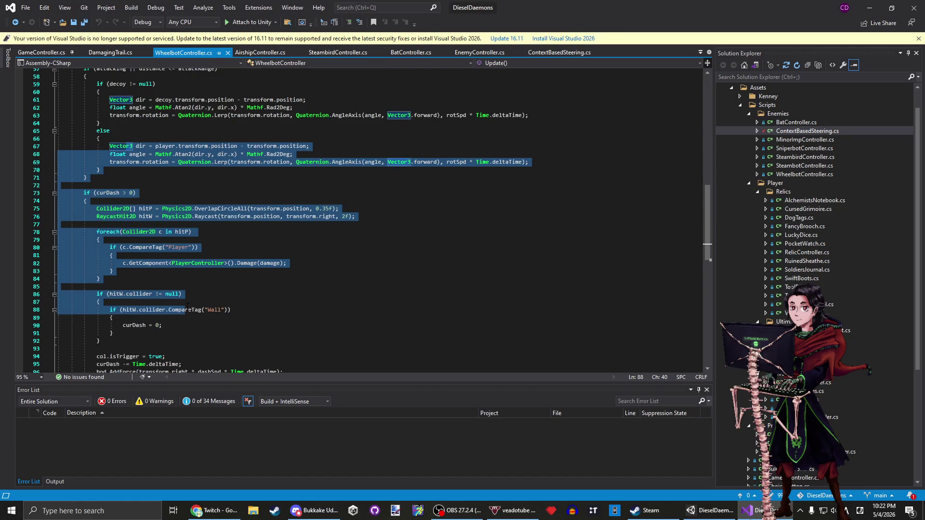
click(187, 302)
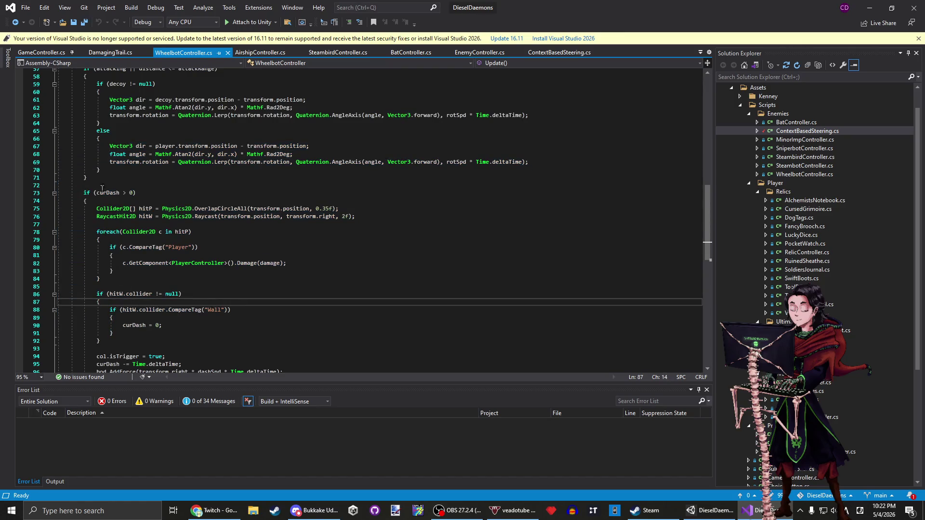
Highlight the dash's wall-collision block, then return to Unity.
scroll(132, 176, down, 4)
drag(96, 263, 97, 161)
click(193, 232)
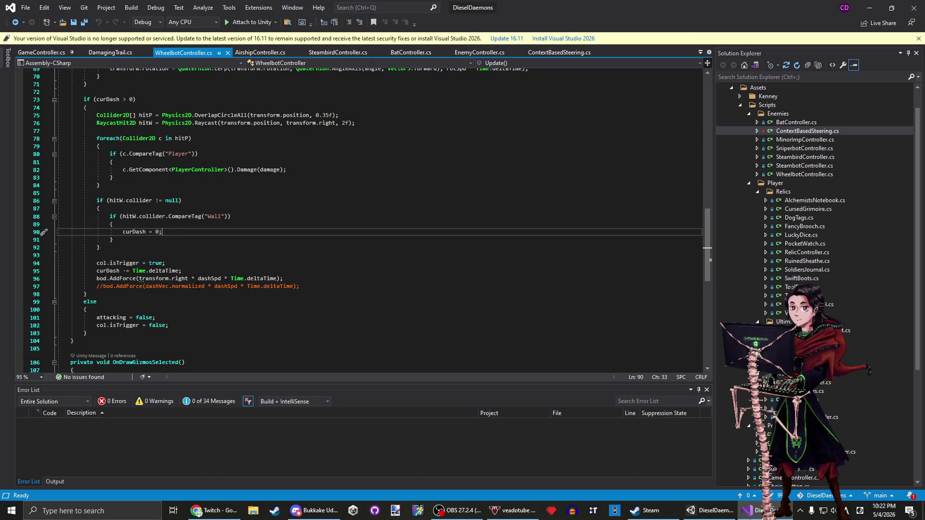
scroll(337, 217, up, 8)
click(869, 7)
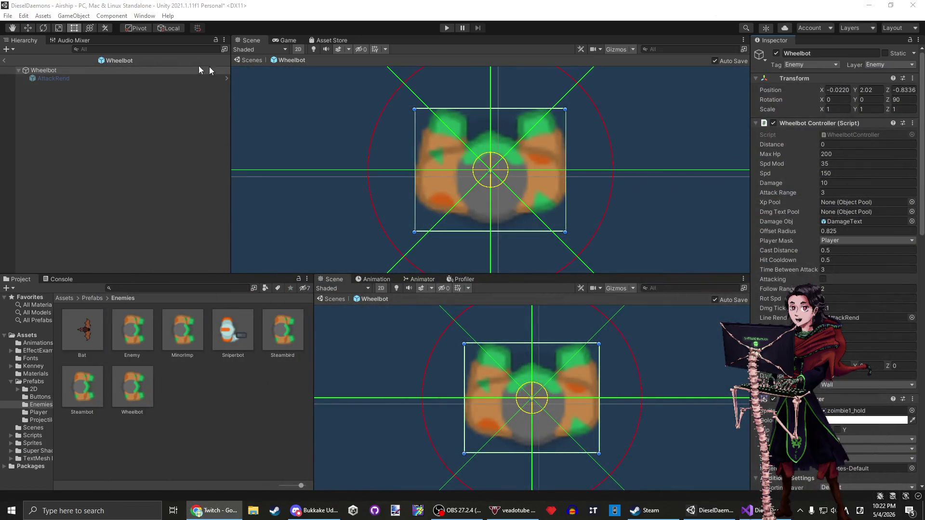
Review the Wheelbot prefab root's settings in the Inspector.
click(56, 72)
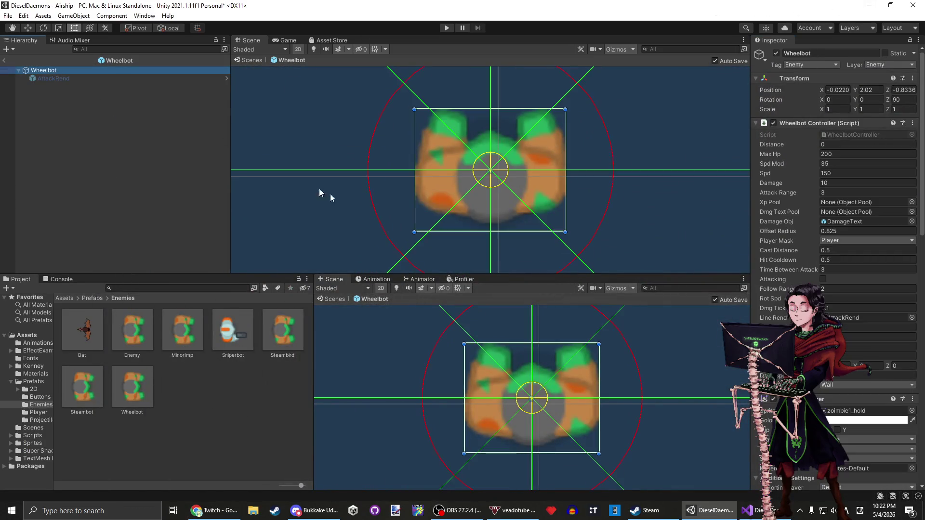
scroll(390, 207, down, 5)
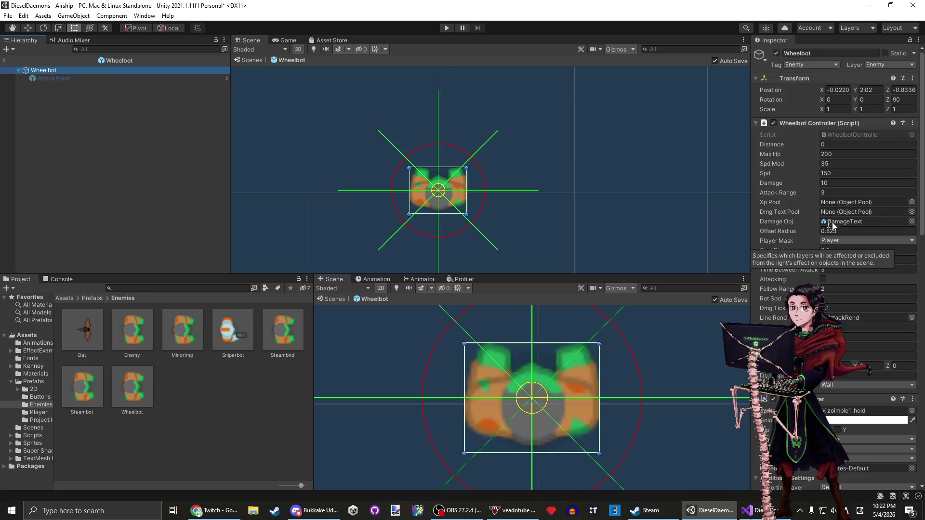
scroll(818, 229, down, 6)
scroll(823, 222, up, 6)
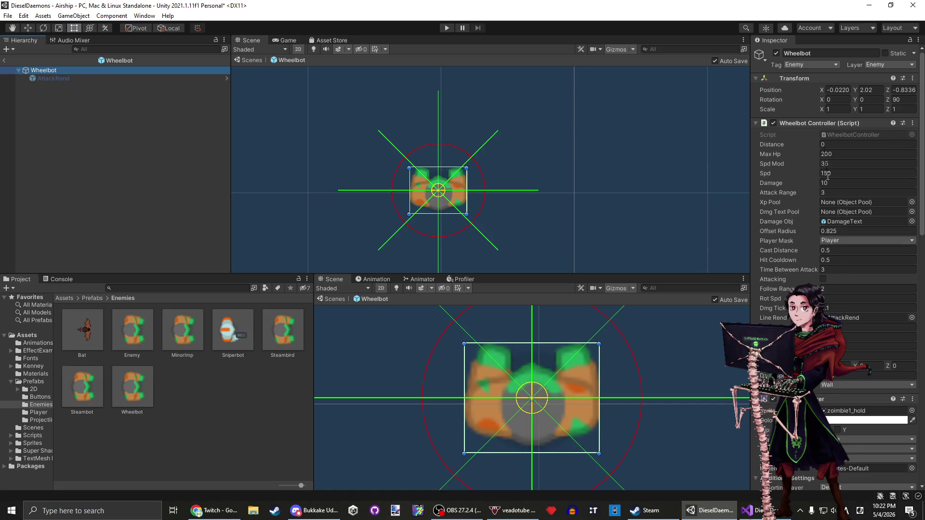
Exit prefab mode to the Airship scene and select the two Wheelbots there.
click(4, 60)
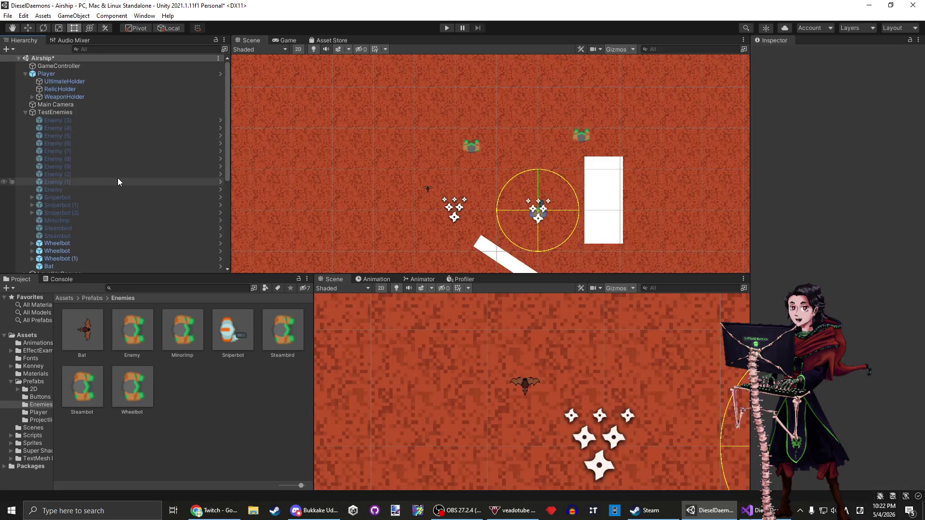
click(100, 244)
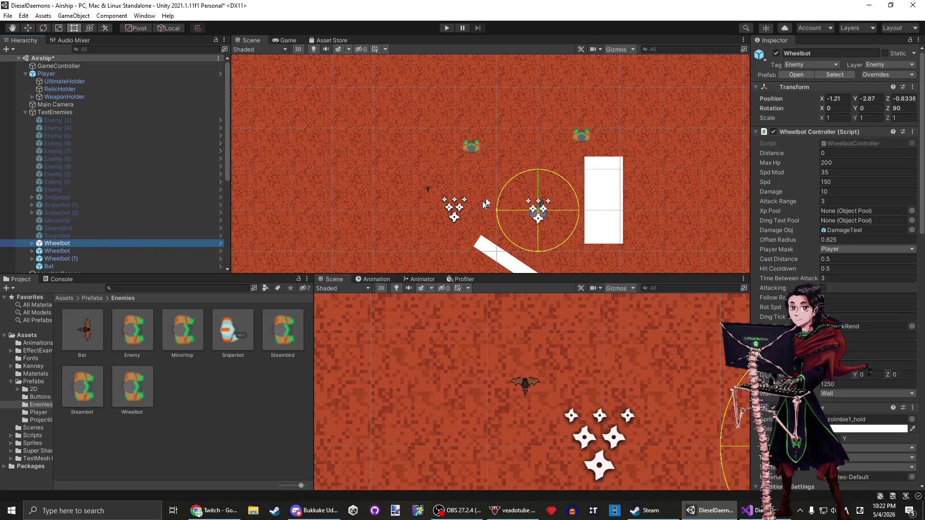
scroll(477, 205, down, 5)
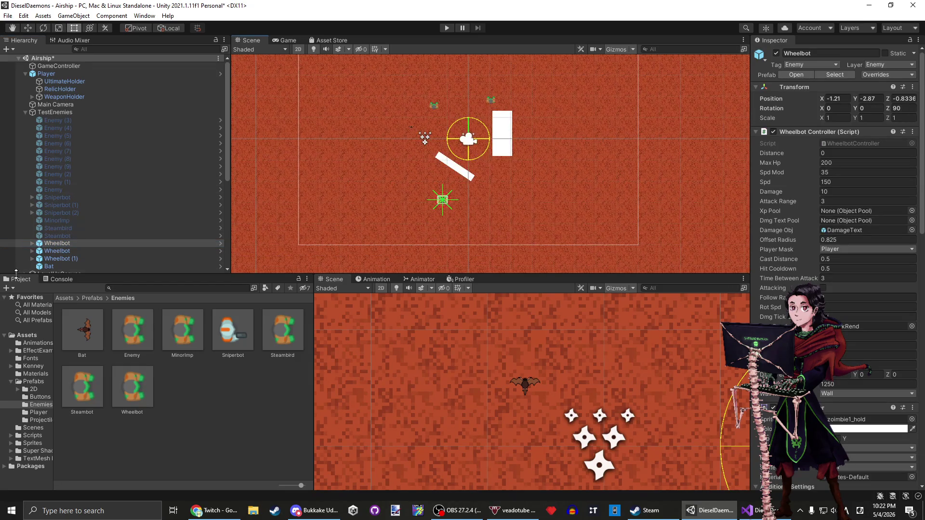
click(77, 250)
click(77, 243)
click(447, 28)
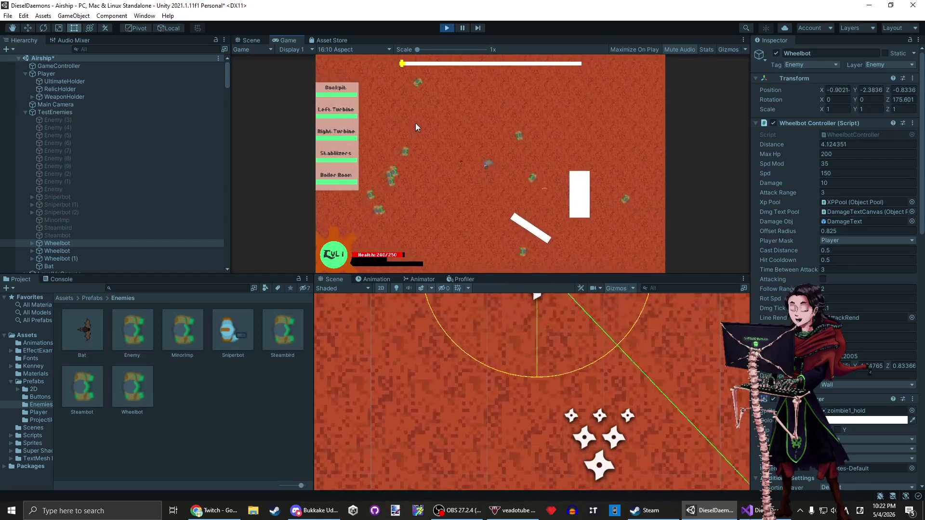
click(447, 27)
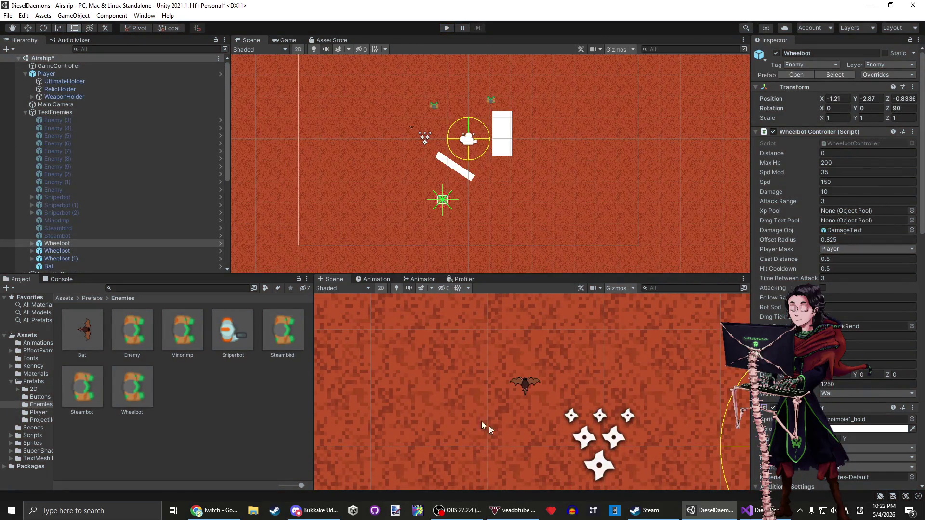
Glance at line 51 in the code editor, then return to Unity.
click(753, 511)
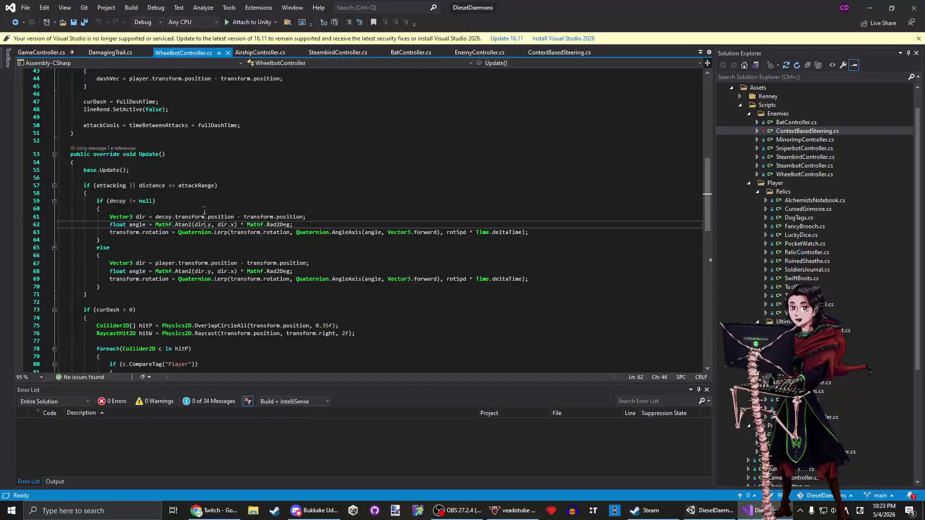
click(296, 133)
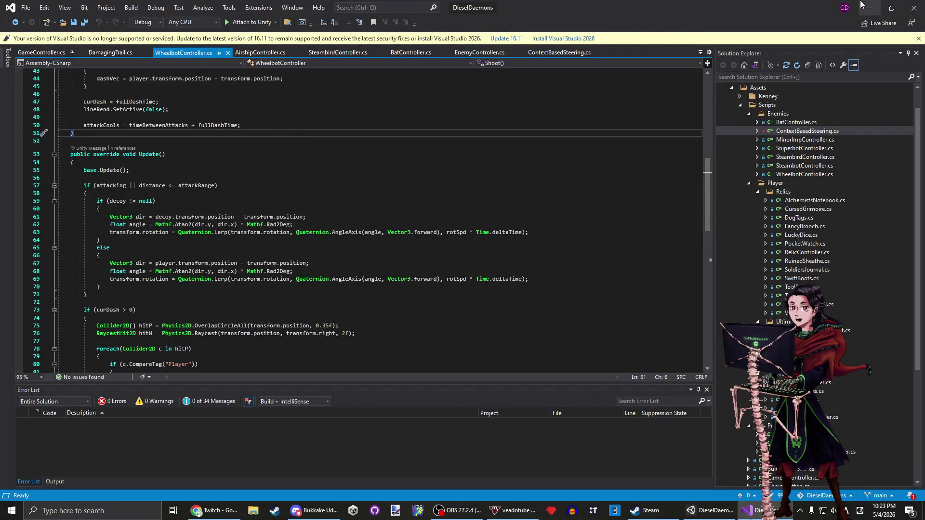
click(868, 6)
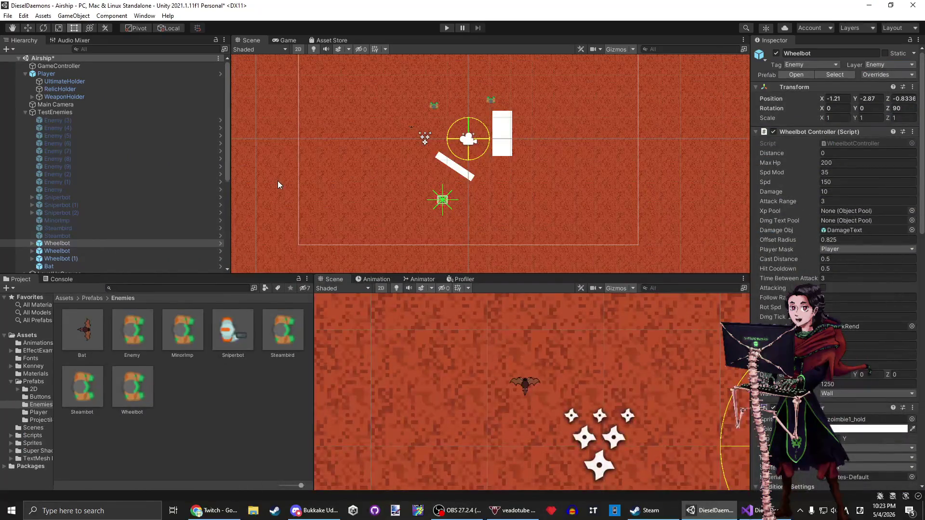
Select Player > WeaponHolder > SwordCane, open its script and highlight the Attack method.
click(76, 82)
click(72, 75)
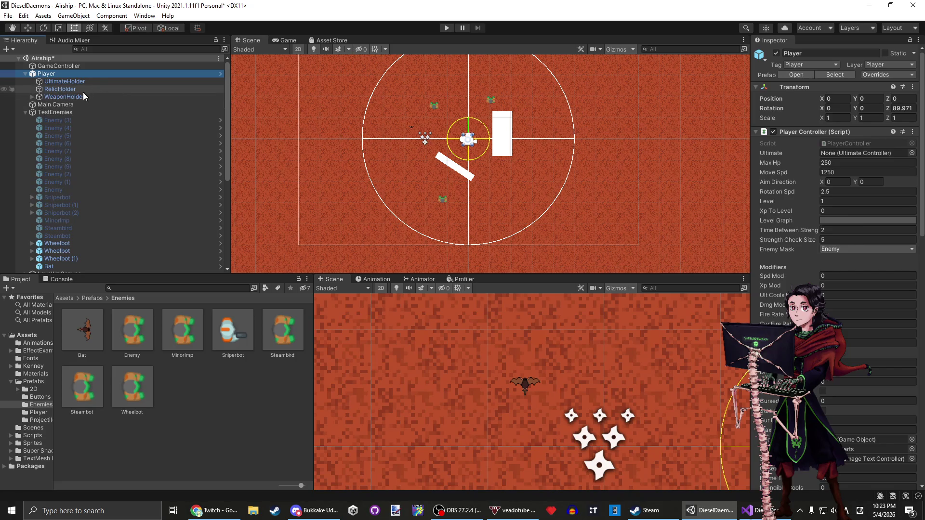
click(64, 97)
click(32, 96)
click(65, 120)
right_click(820, 126)
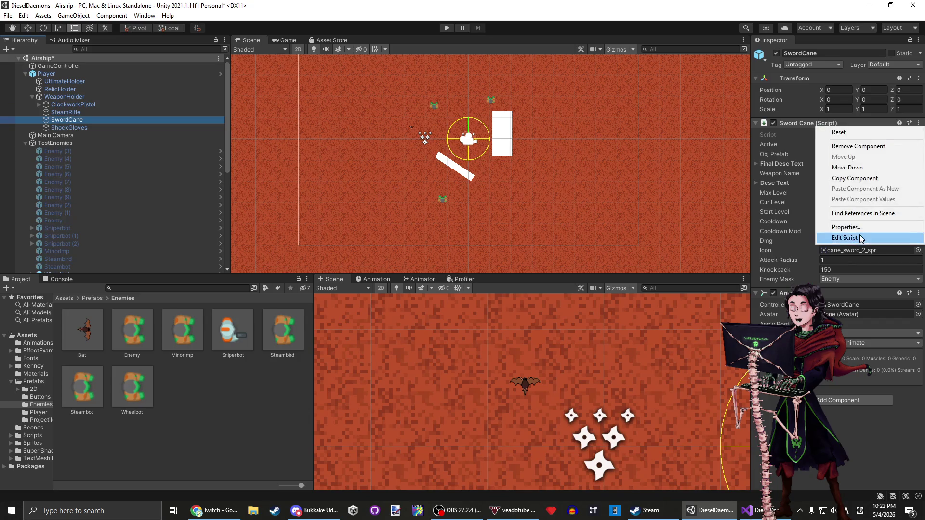
click(833, 239)
mouse_move(151, 202)
mouse_down()
mouse_move(223, 342)
mouse_move(221, 334)
mouse_up()
key(ctrl+c)
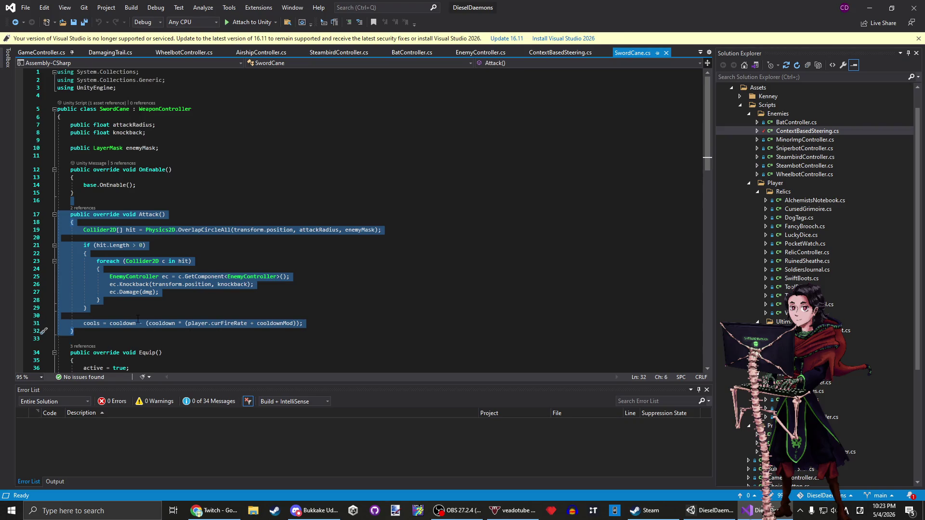
Paste the copied Attack method into the empty BatController class.
click(171, 306)
scroll(174, 307, down, 4)
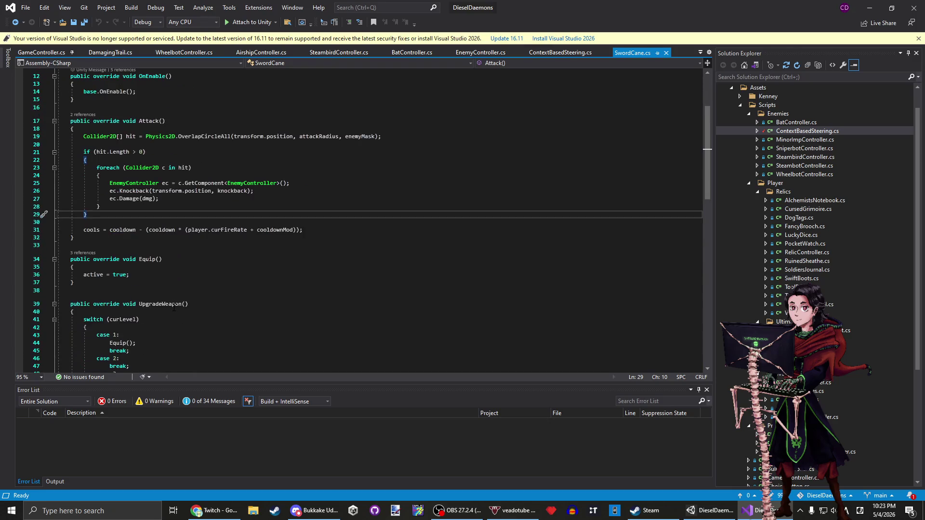
click(480, 52)
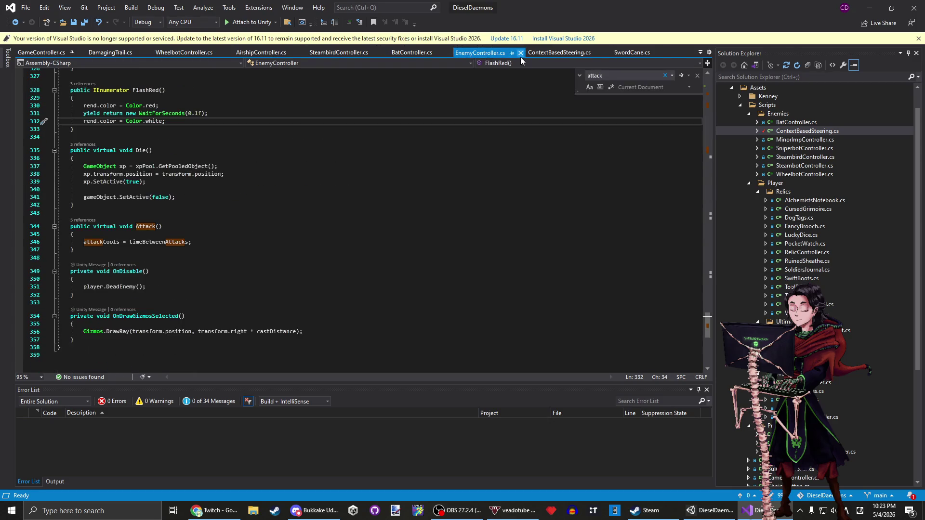
click(396, 53)
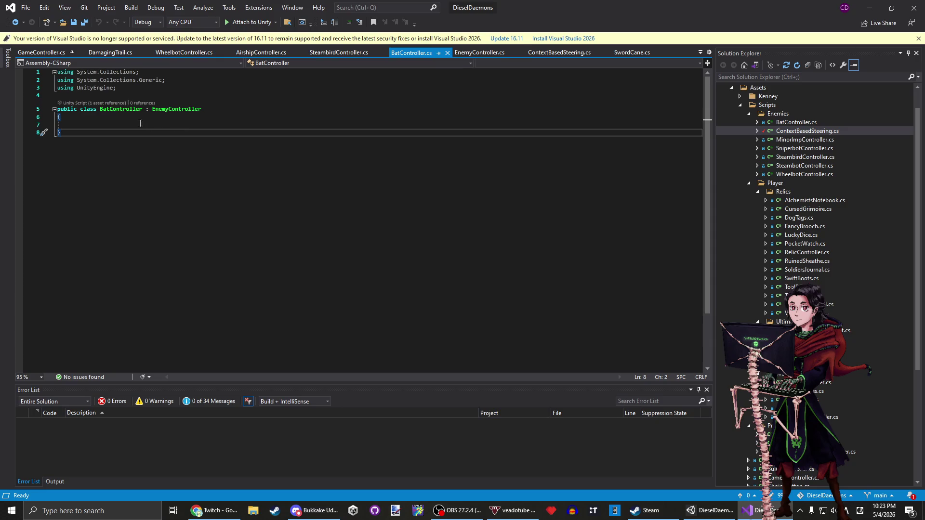
click(140, 125)
key(ctrl+v)
drag(121, 125, 92, 117)
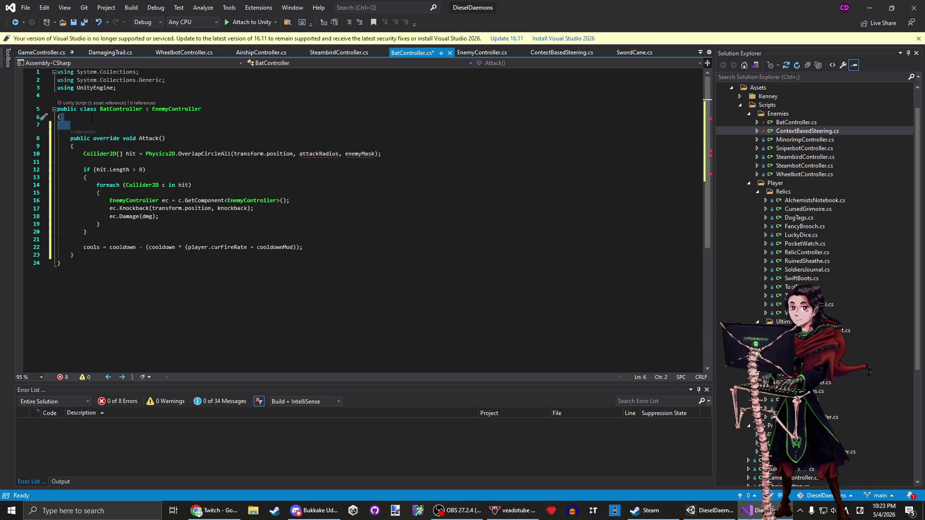
key(Delete)
Declare 'public float attackRadius;' and 'public LayerMask enemyMask;' above Attack and save.
key(Return)
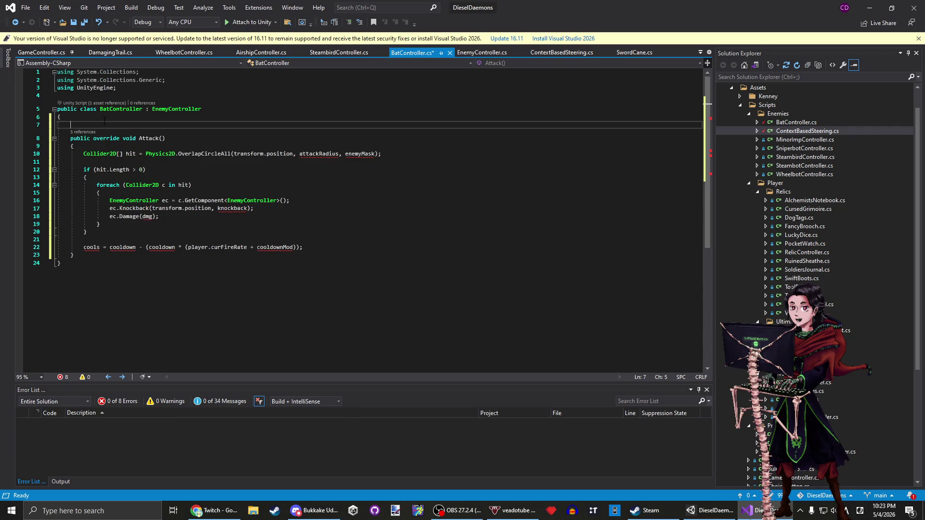
text(public float attack)
text(Radius)
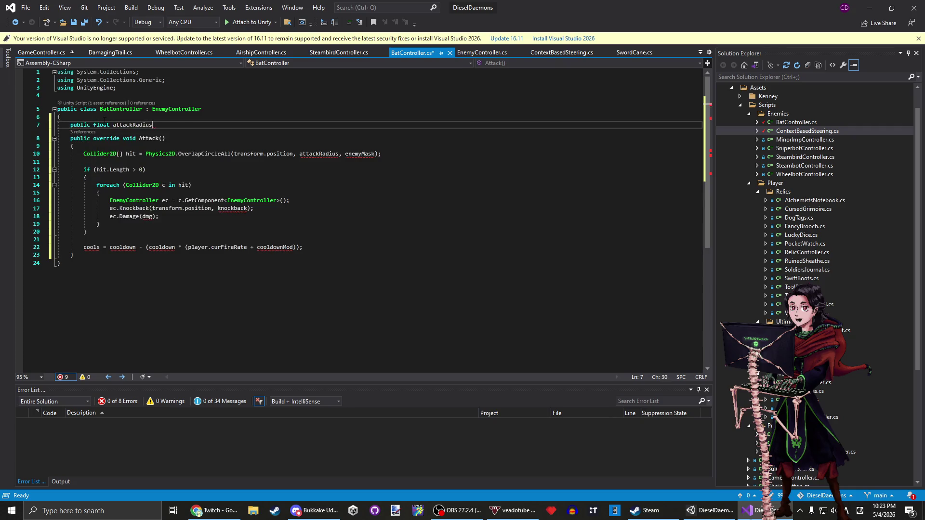
text(;)
key(Return)
key(Return)
key(Up)
text(pubic Layeram)
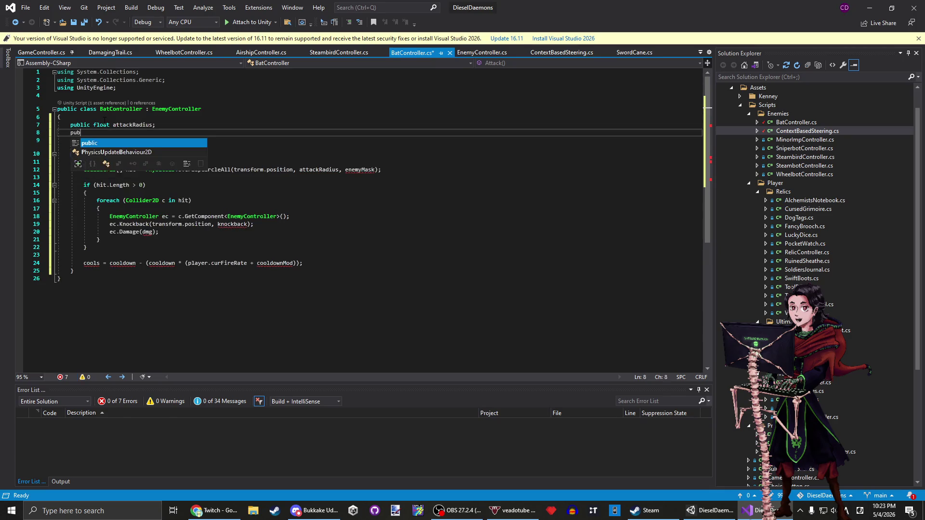
key(BackSpace)
key(BackSpace)
key(BackSpace)
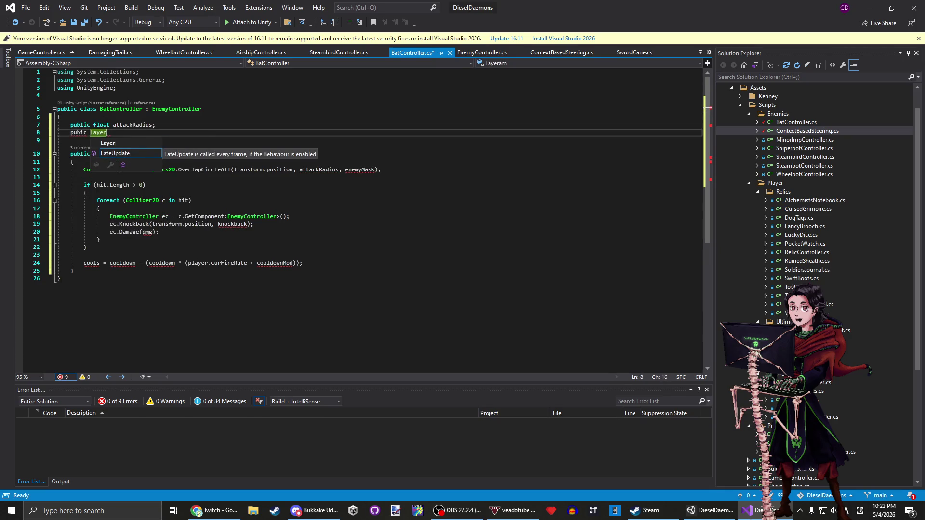
text(lic)
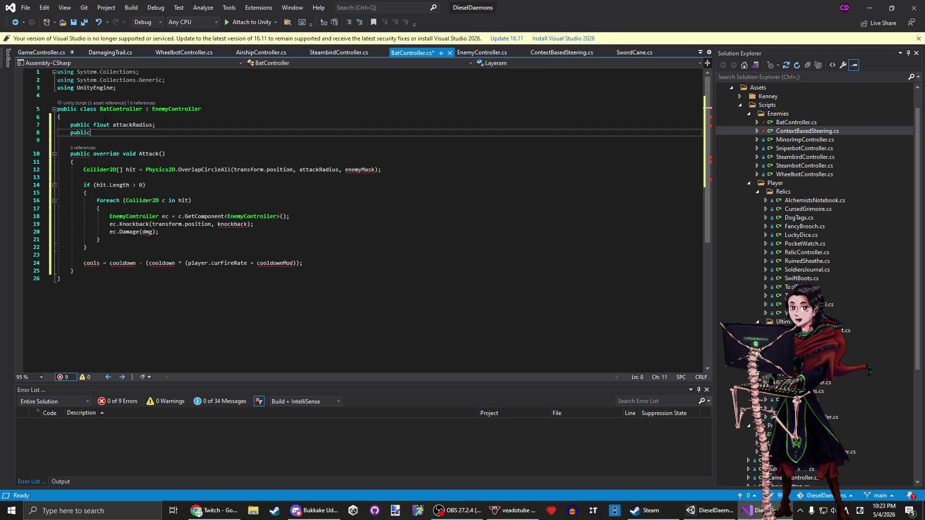
key(BackSpace)
text(LayerMask)
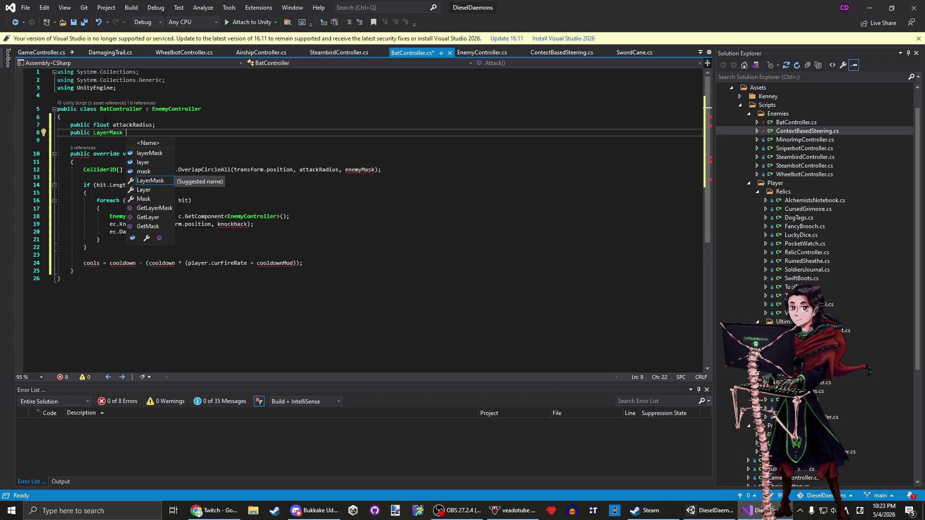
text(enemy)
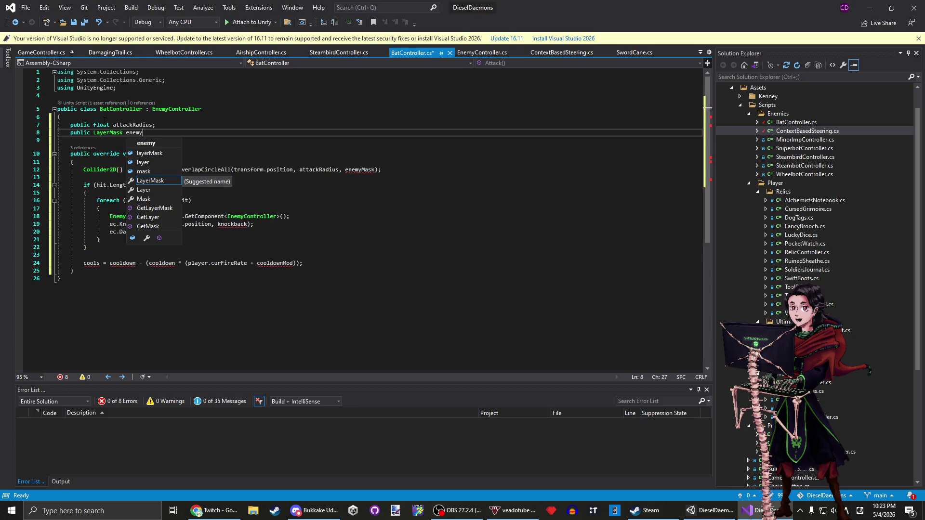
text(Mask;:)
key(ctrl+s)
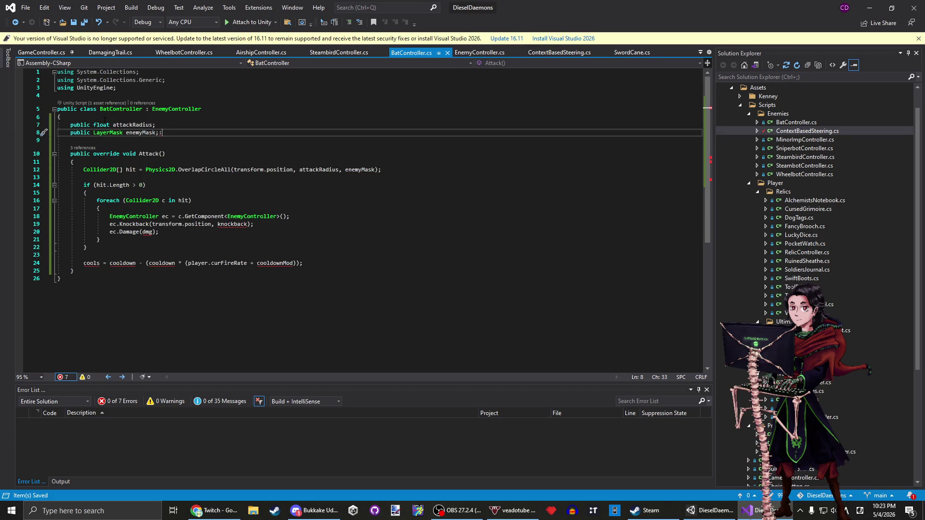
Remove the Knockback call and change the loop's EnemyController type to PlayerController.
double_click(233, 225)
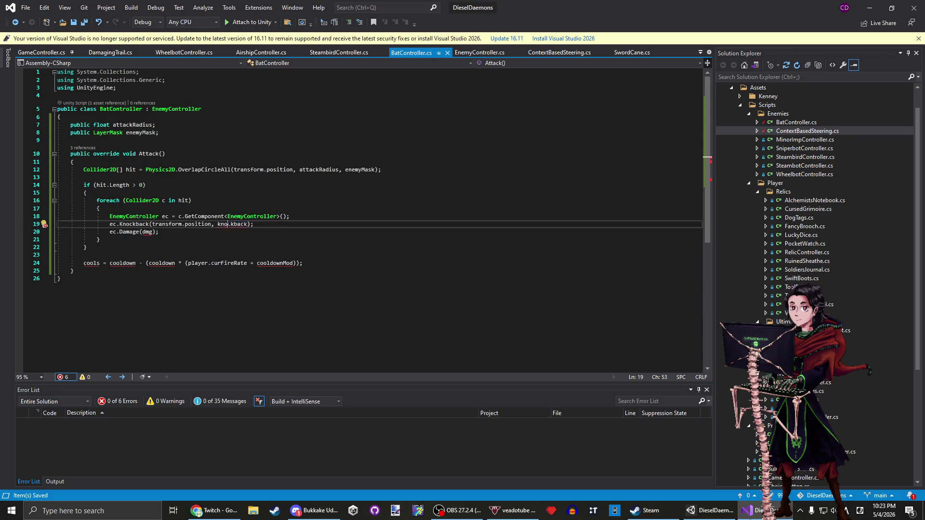
click(116, 224)
key(ctrl+x)
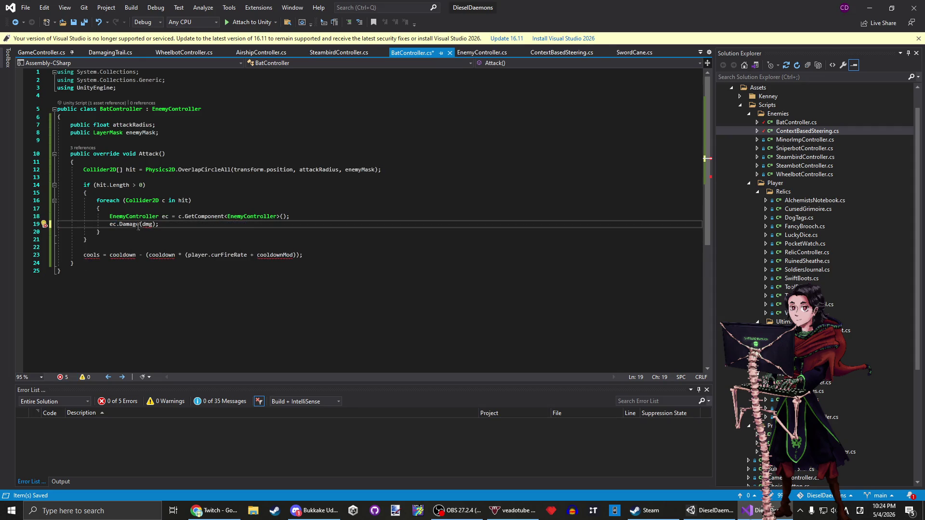
double_click(135, 217)
text(PlayerControlle)
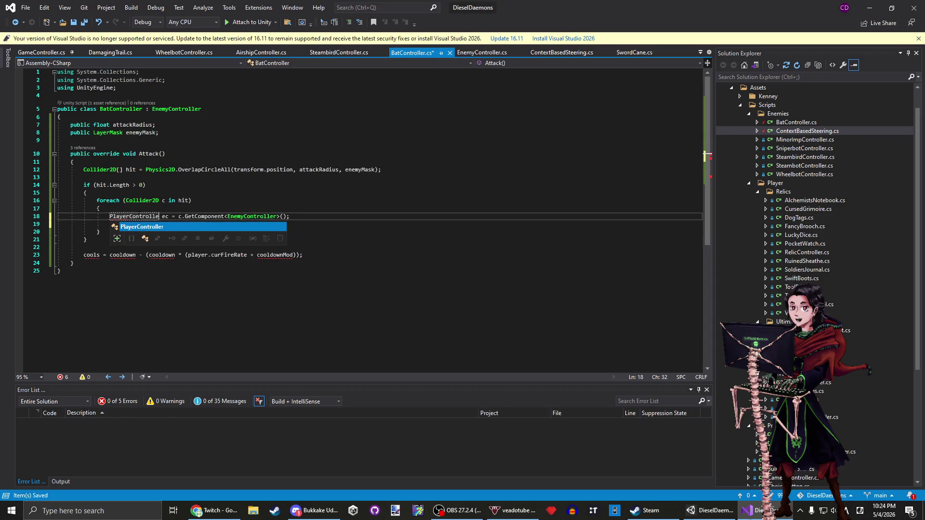
key(Tab)
key(ctrl+s)
Rename the ec variable to pl and replace the dmg argument with damage.
click(169, 217)
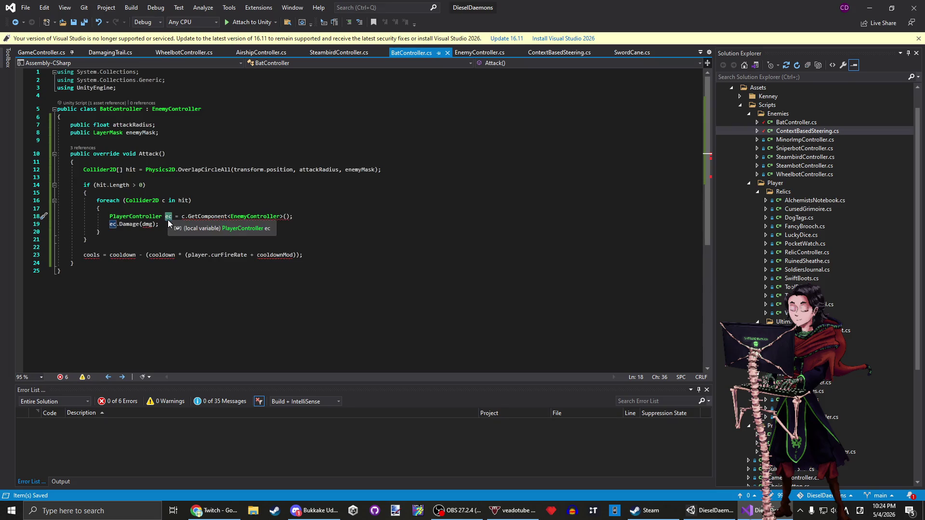
text(pl)
click(185, 220)
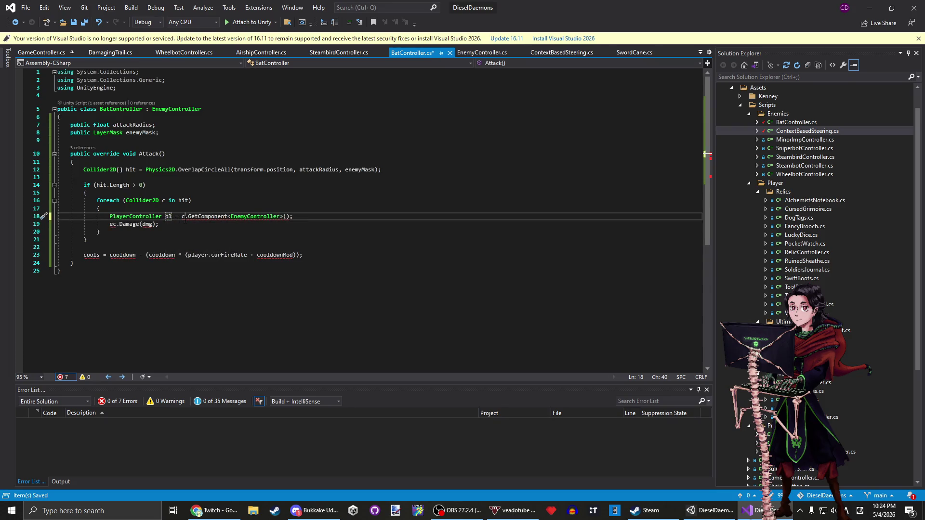
double_click(113, 225)
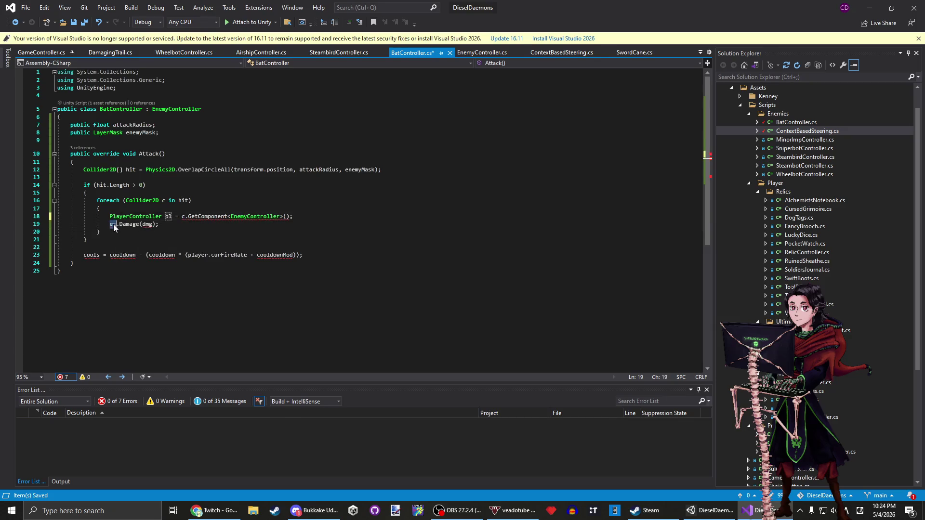
text(pl)
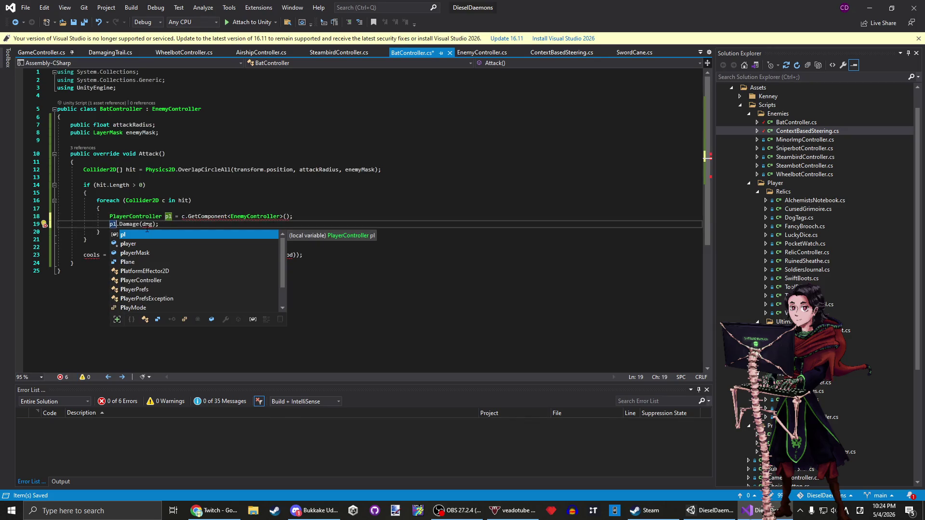
click(146, 225)
key(End)
key(ctrl+s)
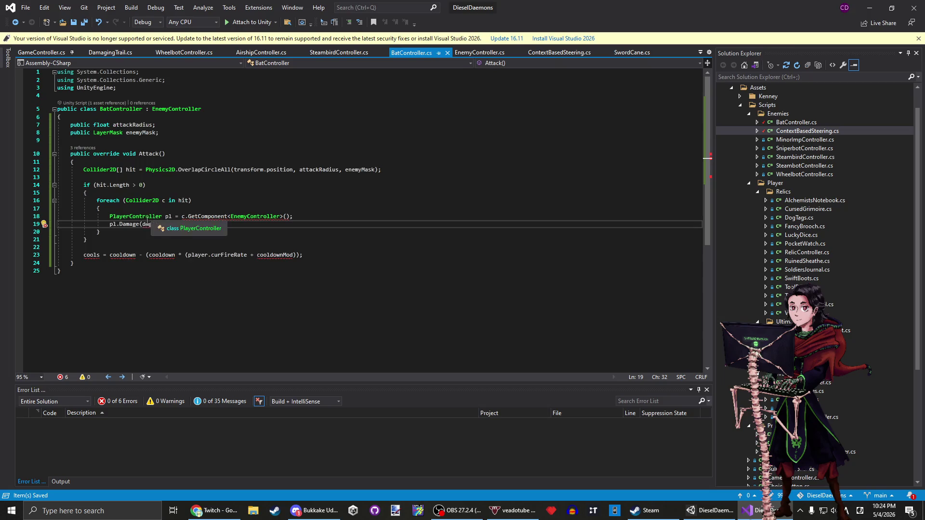
click(173, 134)
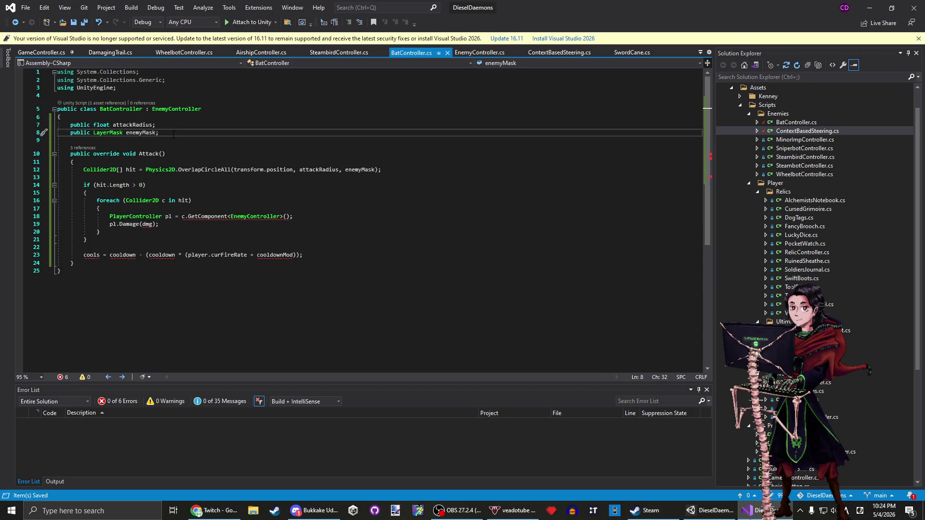
double_click(149, 224)
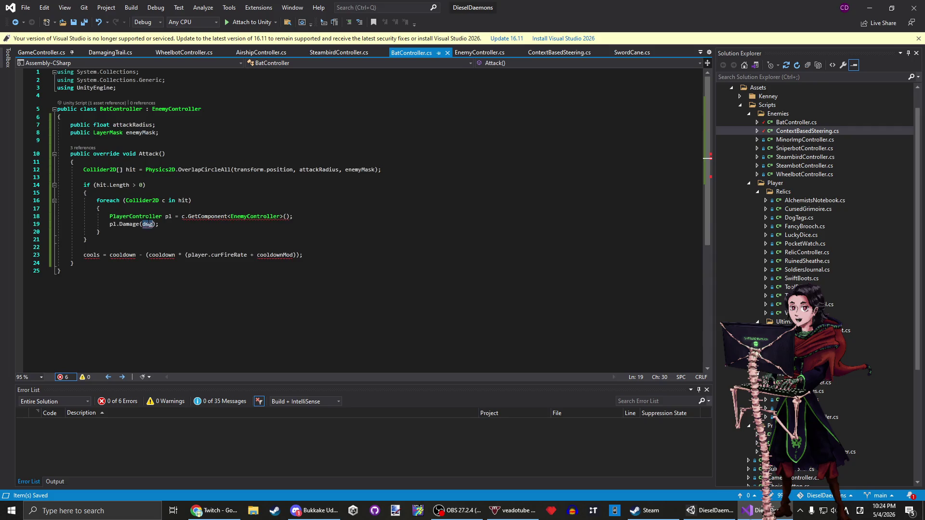
text(damage)
key(Escape)
key(ctrl+s)
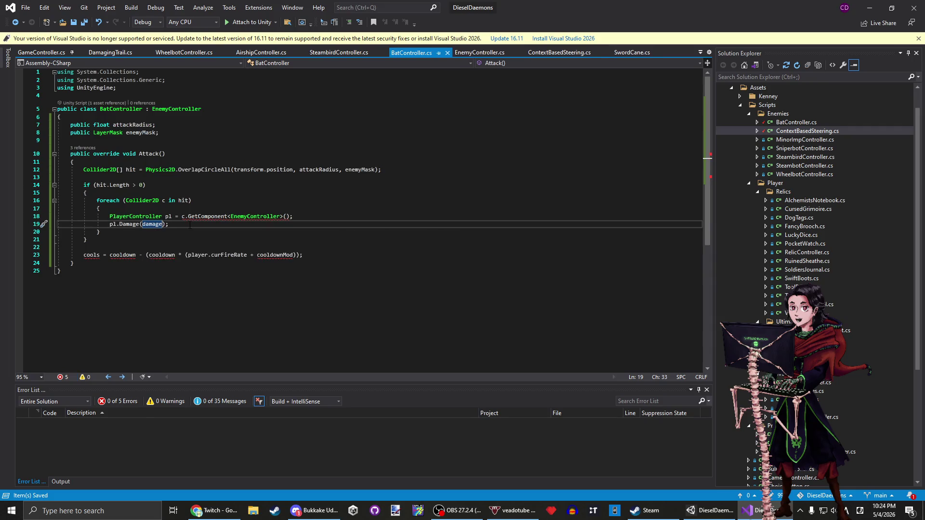
Change GetComponent<EnemyController> to GetComponent<PlayerController> and save.
click(250, 209)
double_click(251, 217)
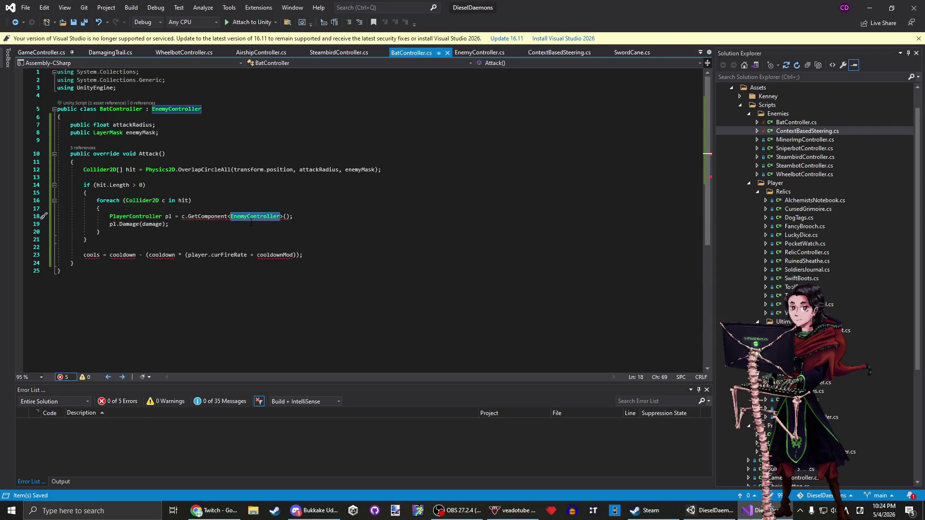
text(PlayerControl)
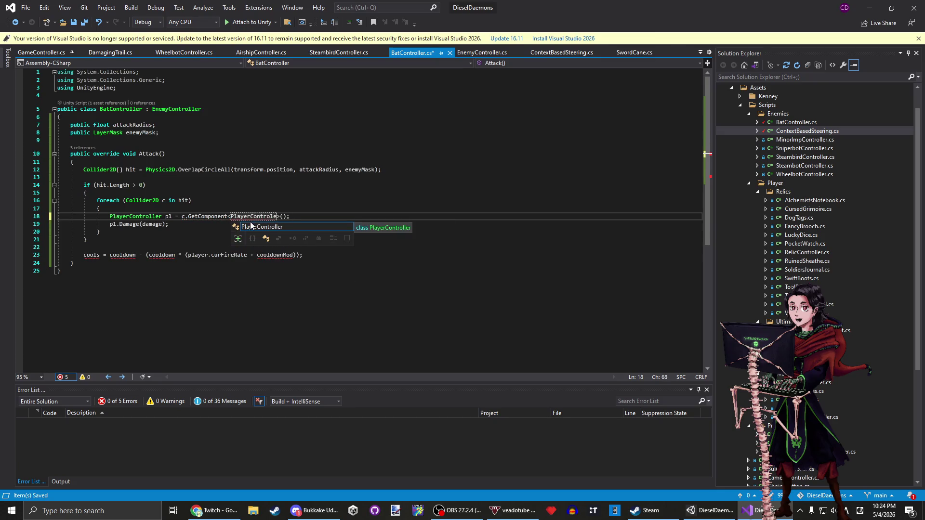
key(Tab)
key(ctrl+s)
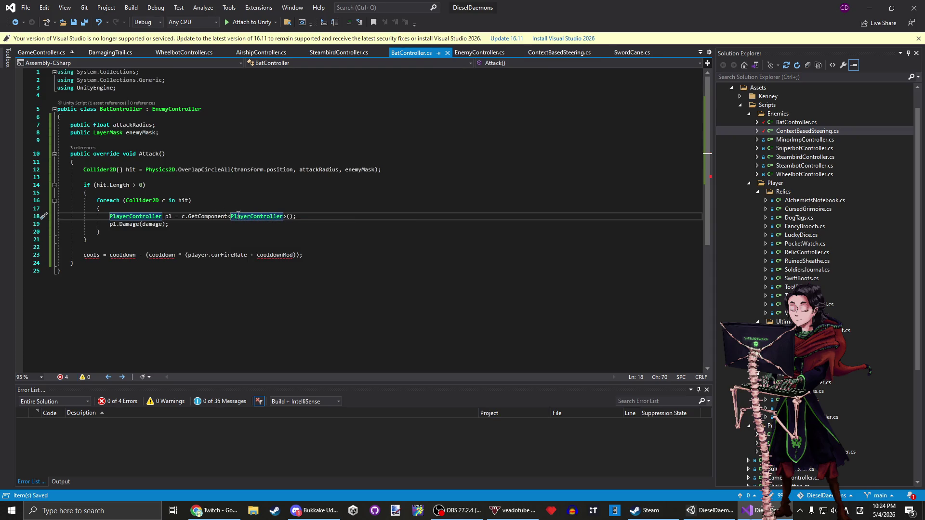
Replace the cooldown reset line with base.Attack(), save, and return to Unity.
click(97, 261)
key(Up)
key(Home)
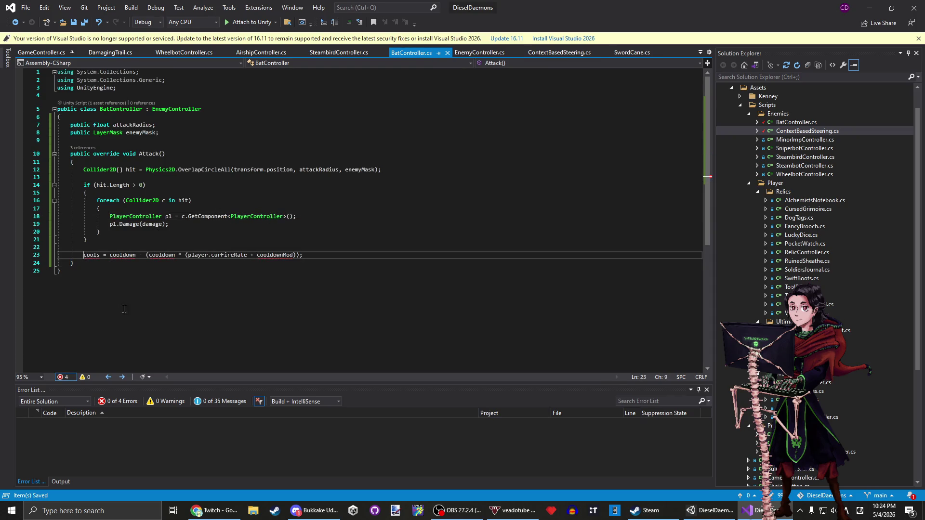
click(314, 255)
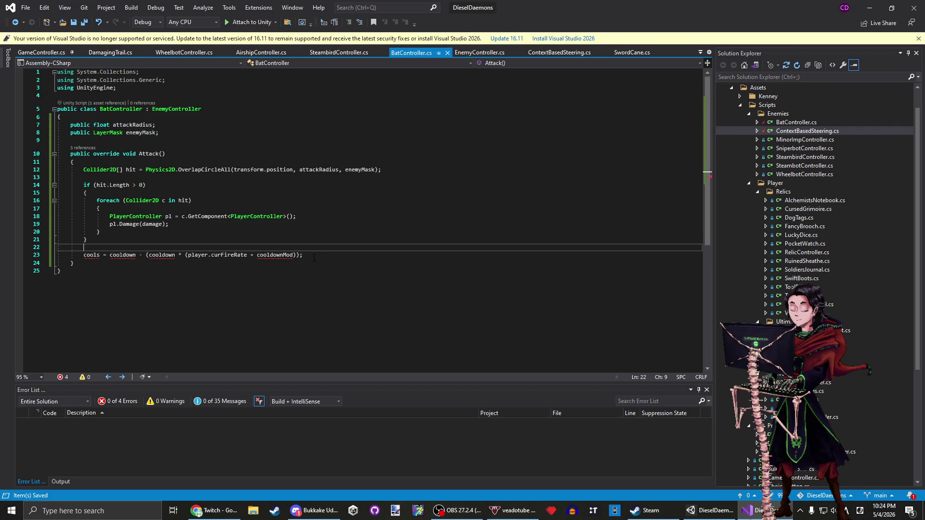
key(ctrl+BackSpace)
key(ctrl+BackSpace)
key(ctrl+BackSpace)
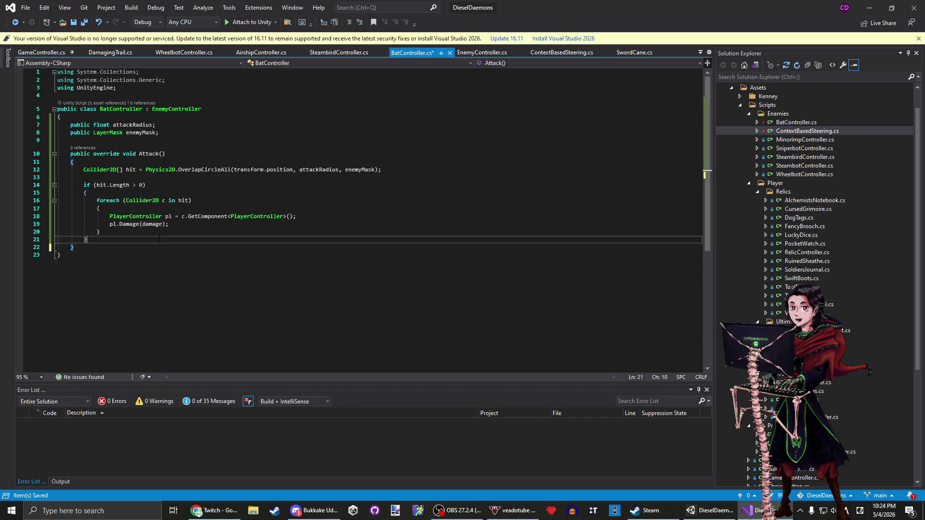
key(Return)
text(base.A)
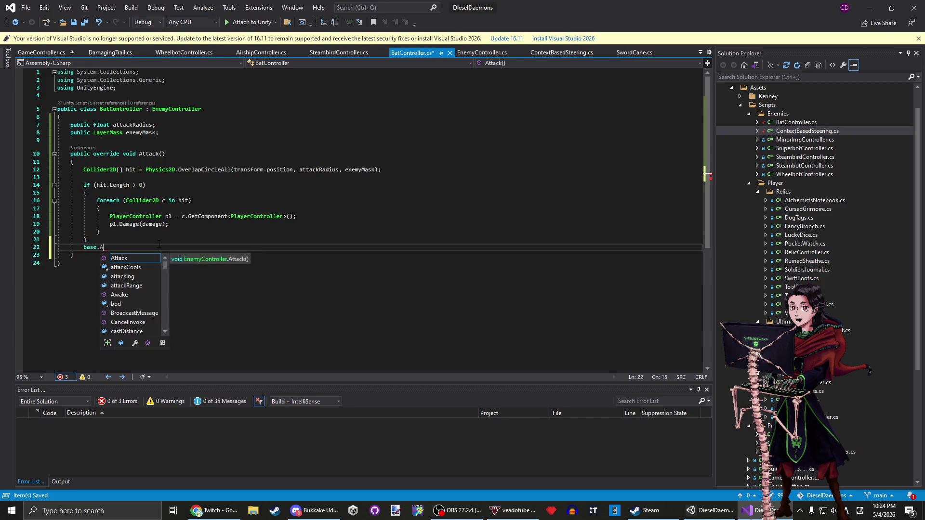
text(ttack)
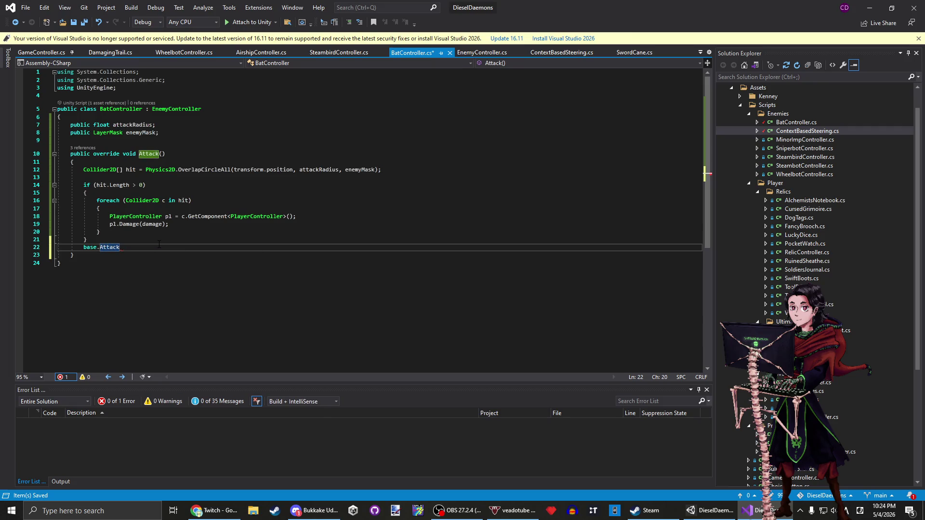
text(();)
key(Up)
key(Return)
key(ctrl+s)
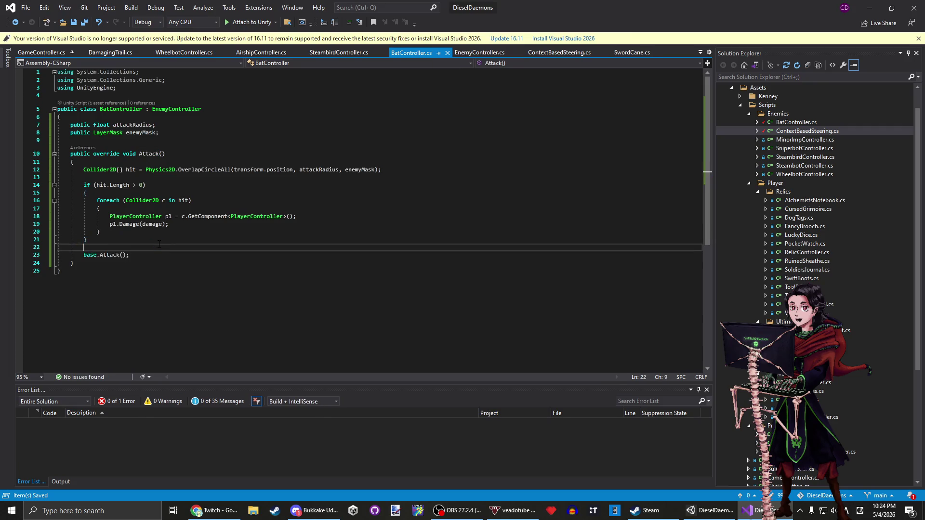
click(243, 232)
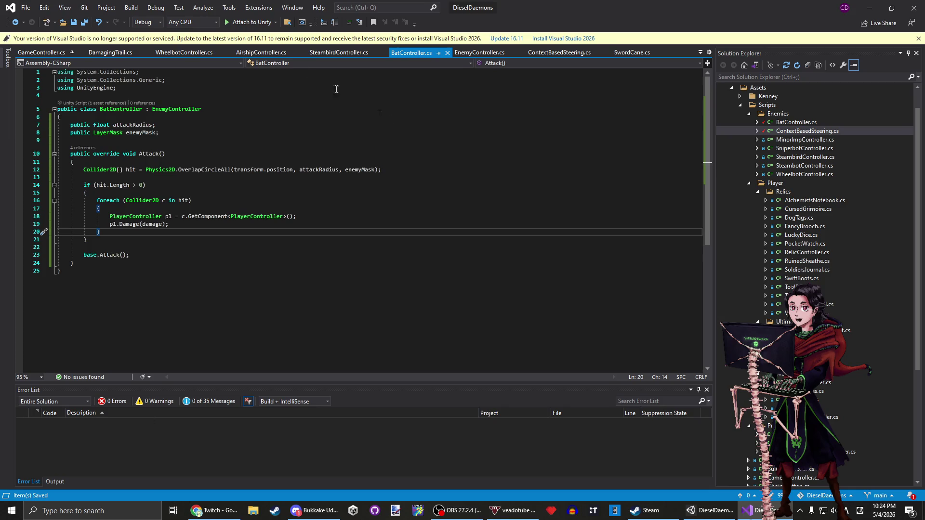
click(862, 5)
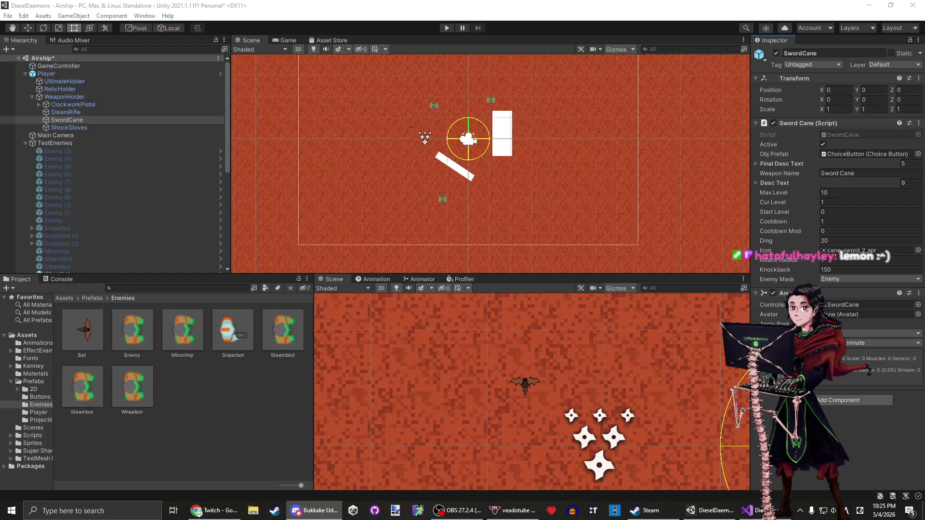
Save the Airship scene, collapse Player, and select the Bat enemy.
key(alt+Tab)
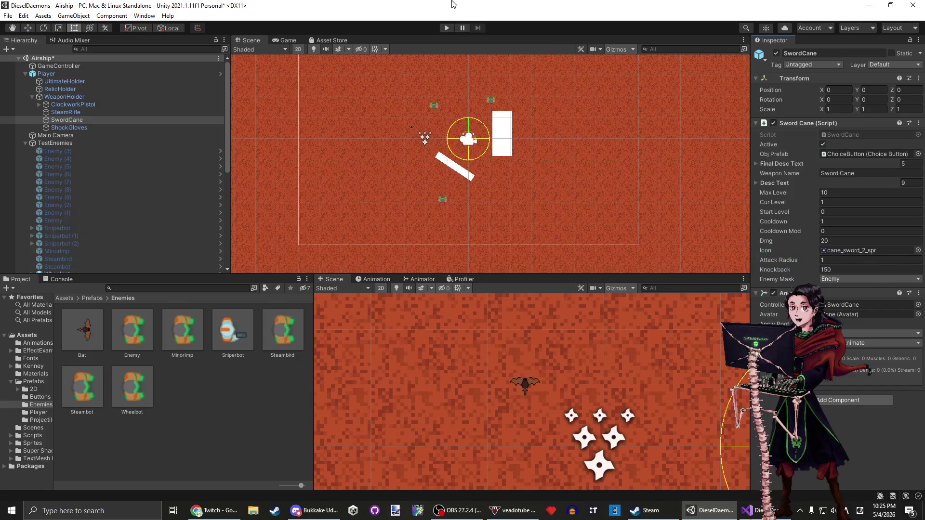
key(ctrl+s)
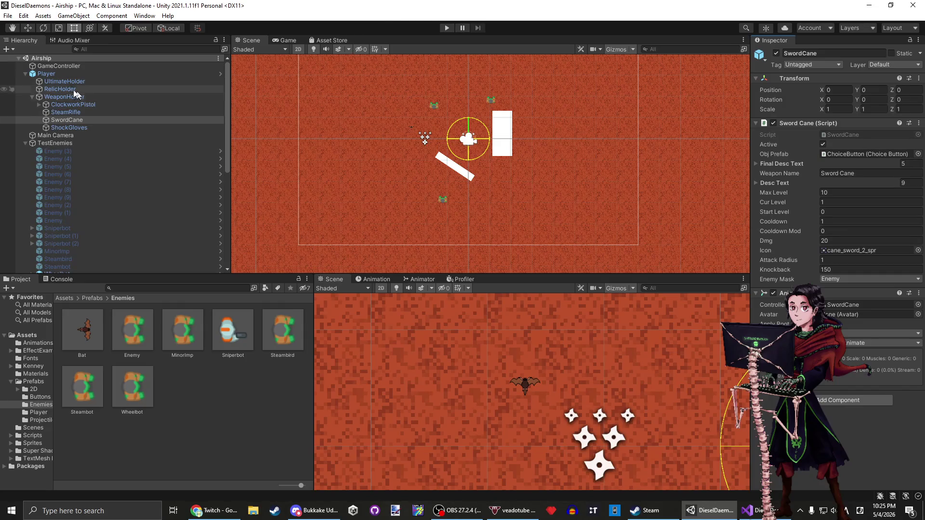
click(36, 75)
click(25, 73)
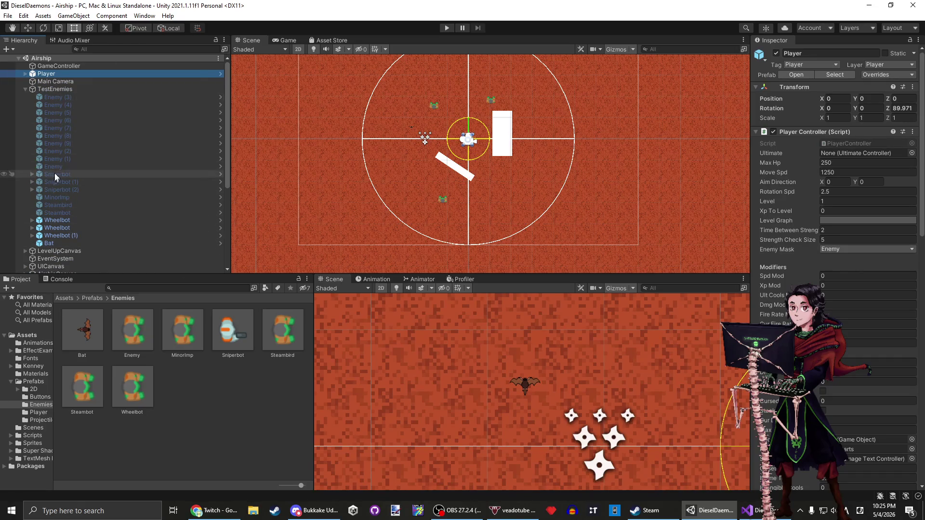
click(61, 239)
click(61, 241)
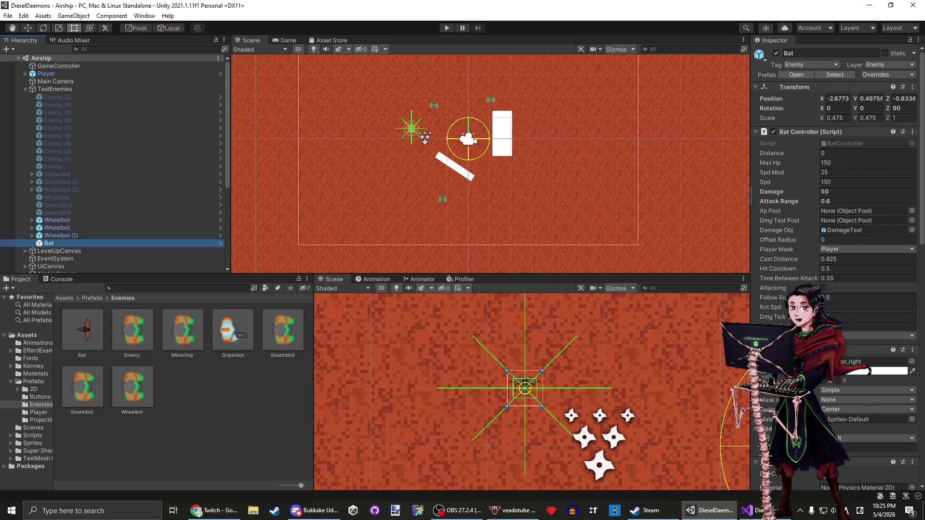
Briefly check the browser's Twitch tab, then return to Unity and clear the selection.
key(alt+Tab)
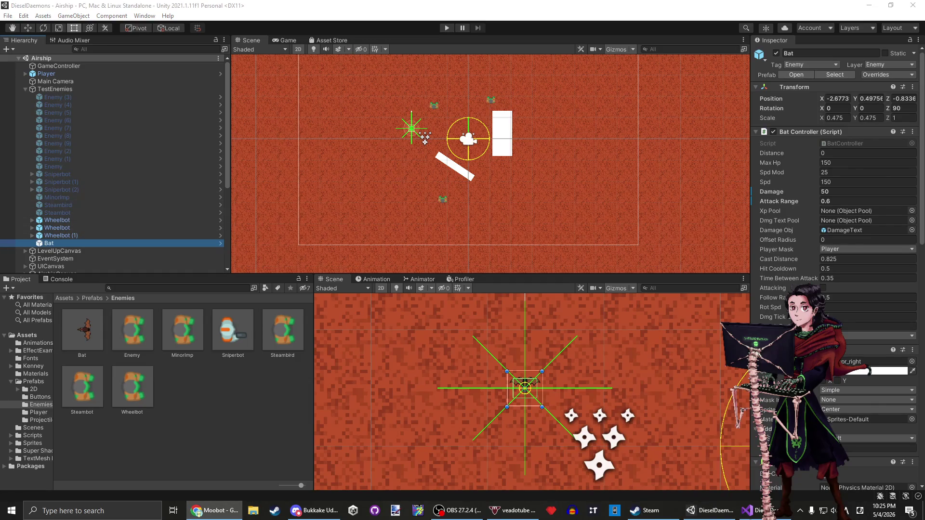
key(ctrl+Tab)
click(337, 7)
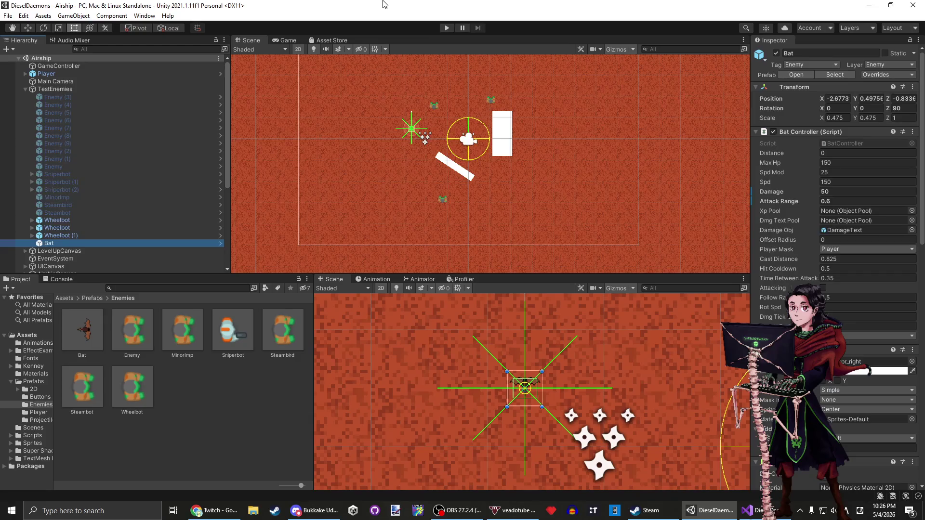
click(178, 403)
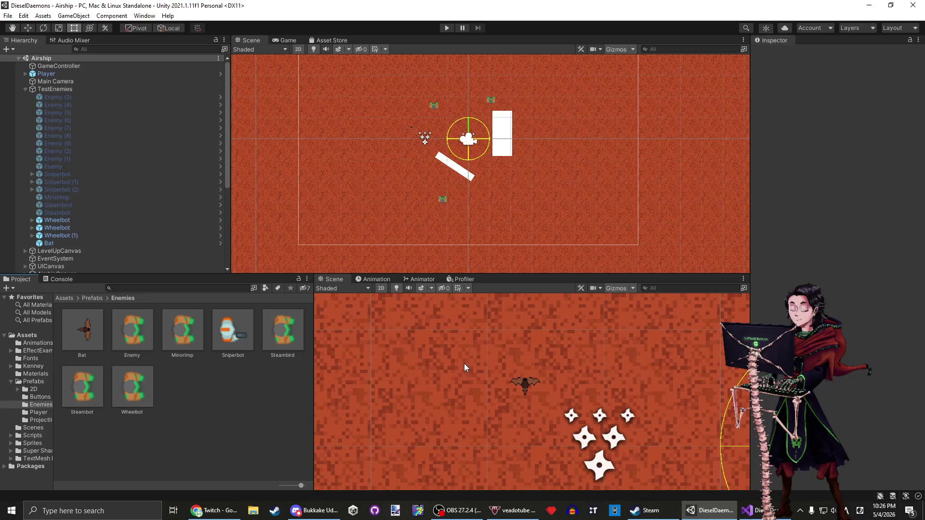
Open the Bat prefab and check which layers its Player Mask targets.
double_click(93, 328)
click(36, 73)
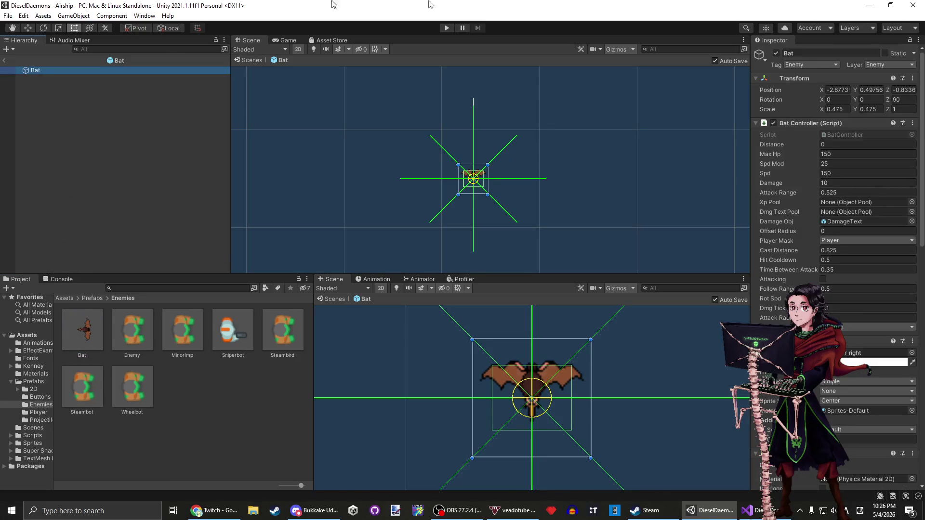
click(842, 328)
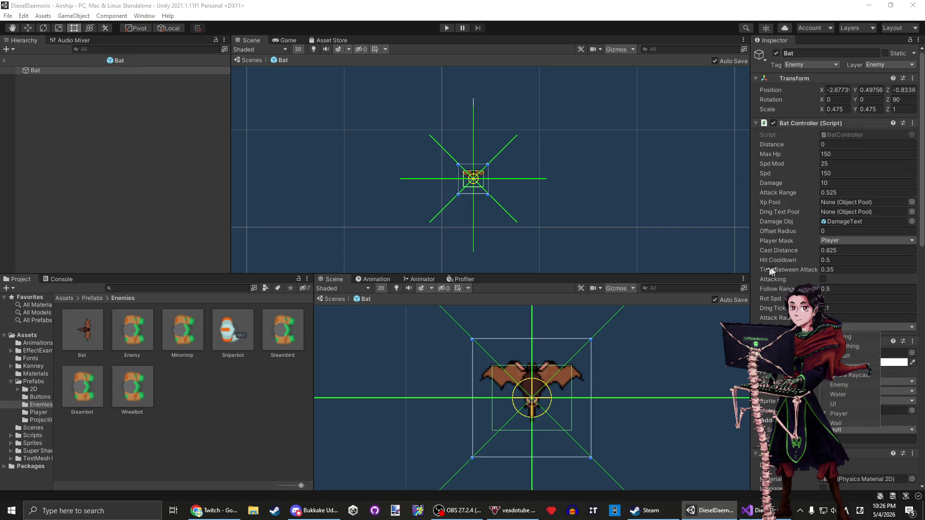
click(856, 317)
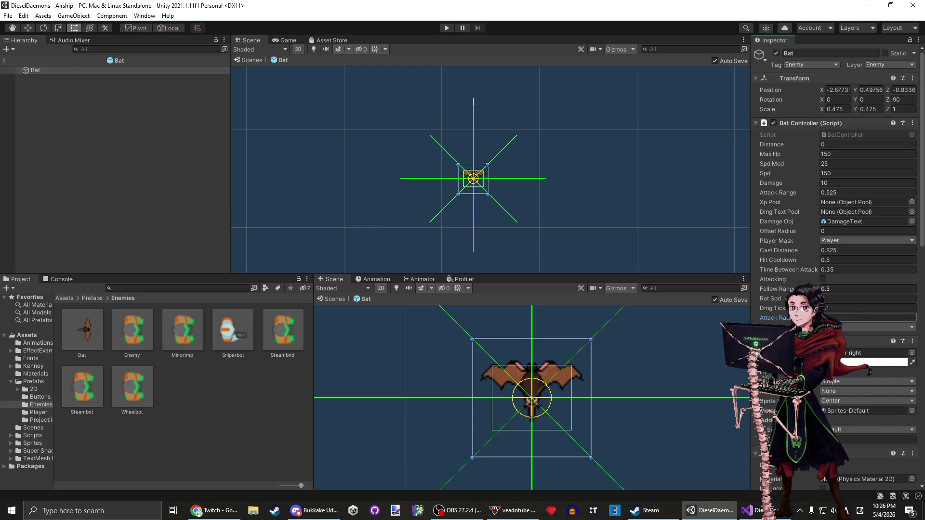
Cut the enemyMask field declaration out of BatController.cs.
click(748, 510)
click(162, 132)
key(ctrl+x)
Replace enemyMask with playerMask in the OverlapCircleAll call and let Unity recompile.
double_click(352, 163)
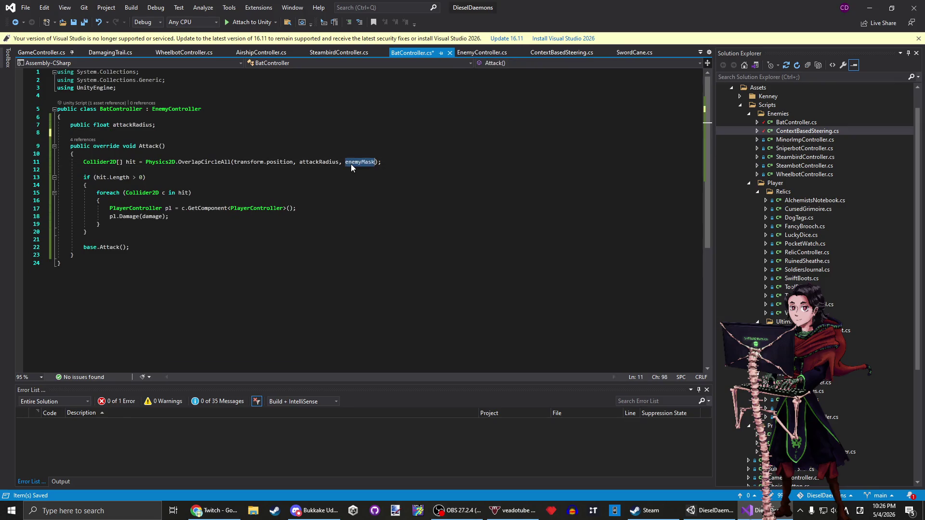
text(playerMask)
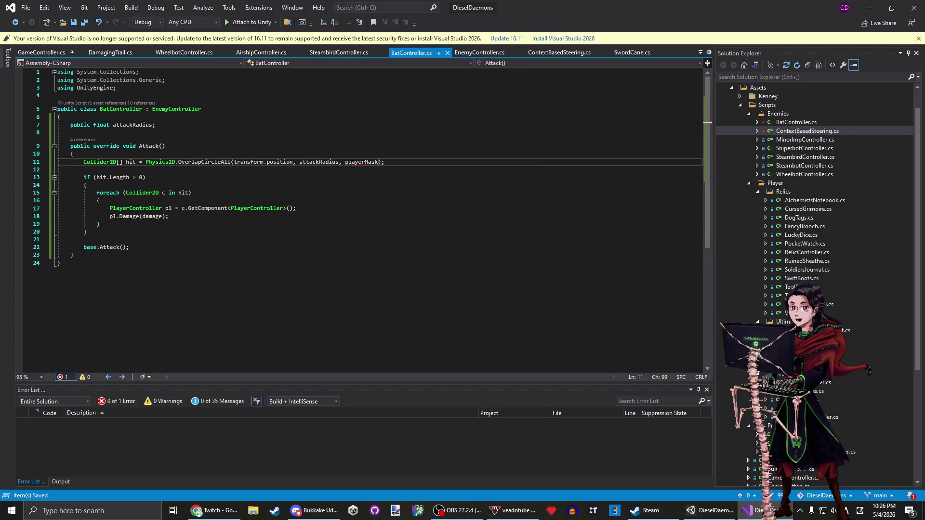
key(alt+Tab)
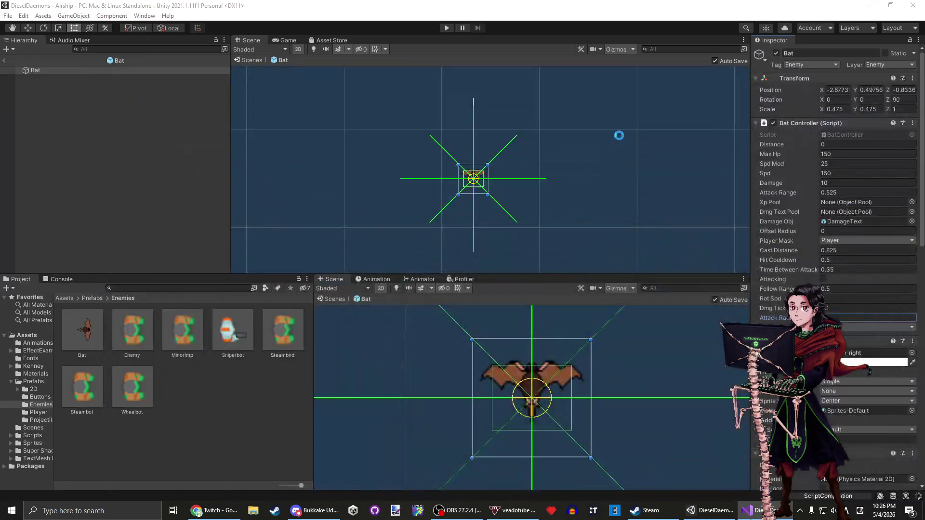
key(alt+Tab)
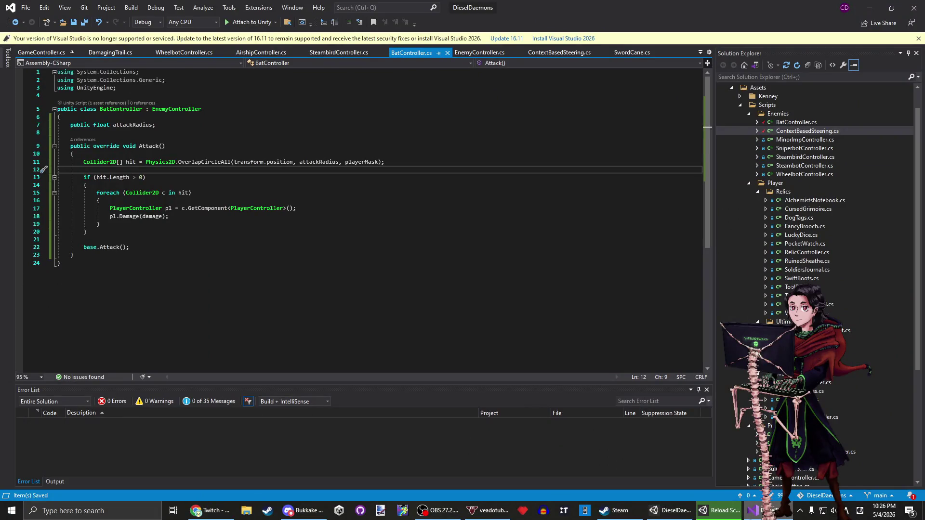
key(alt+Tab)
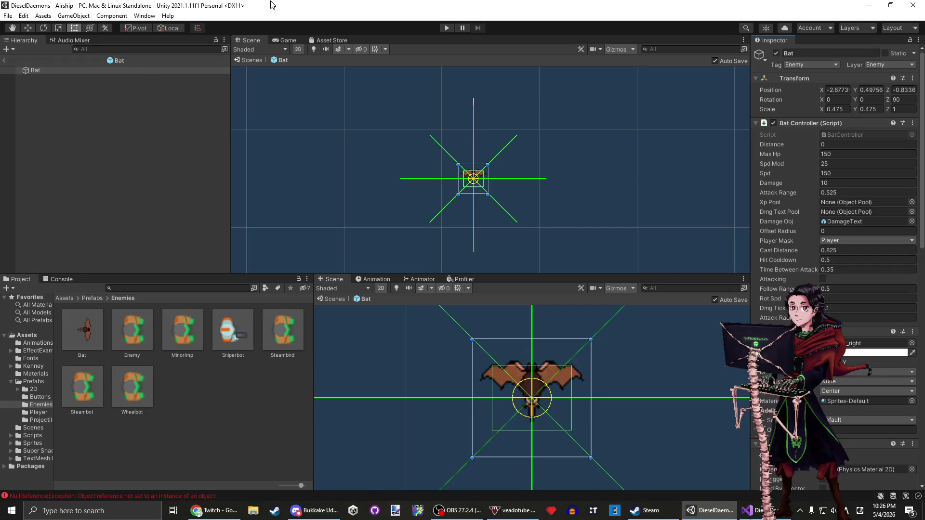
click(96, 78)
click(94, 70)
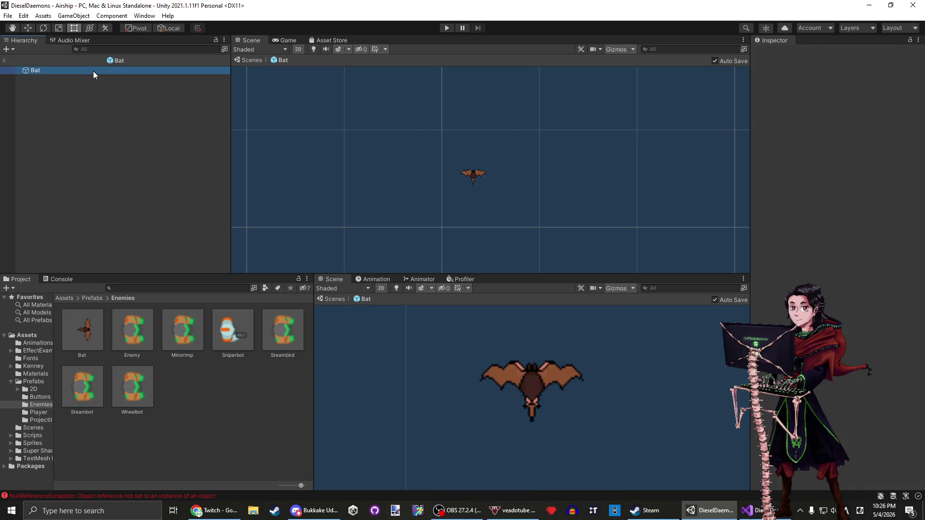
key(alt+Tab)
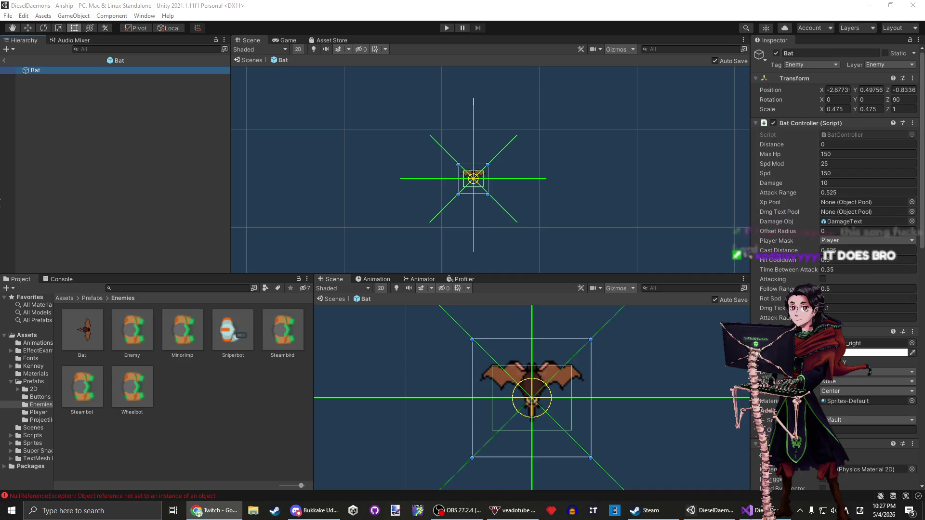
click(493, 4)
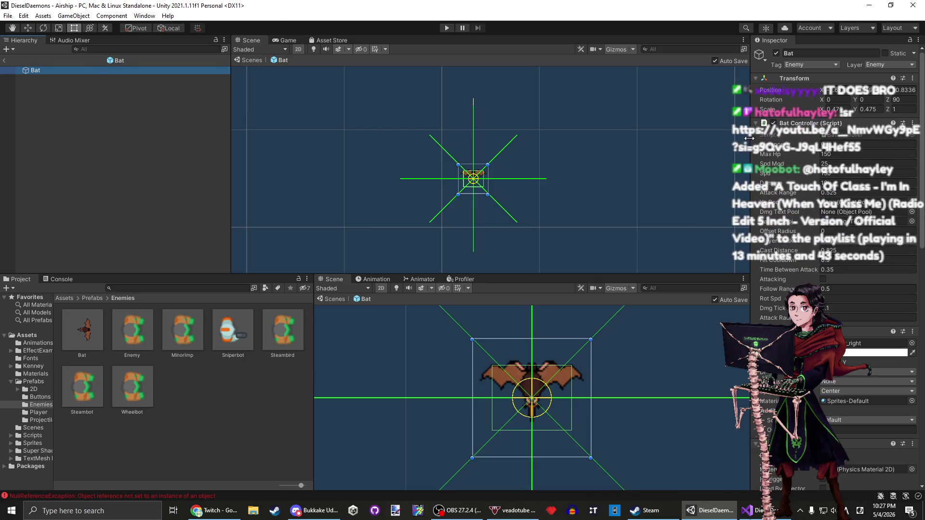
scroll(836, 265, down, 10)
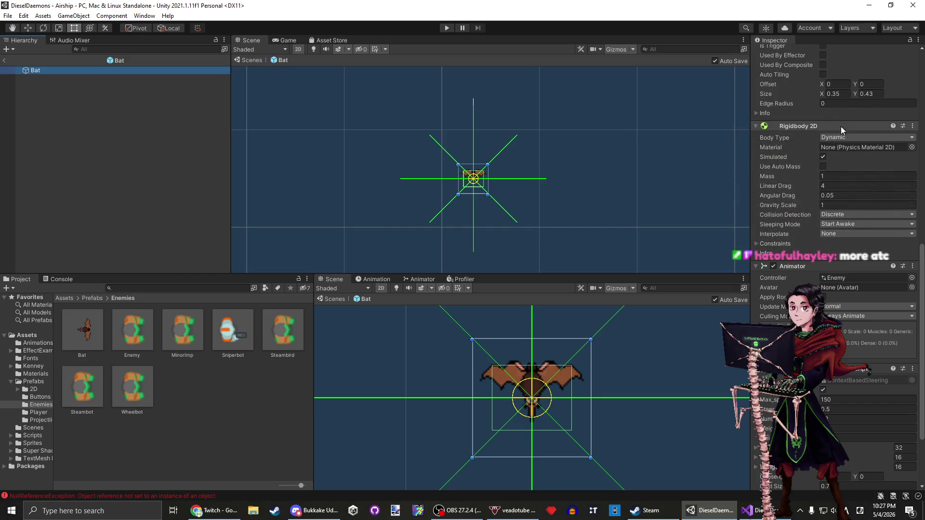
scroll(841, 137, down, 4)
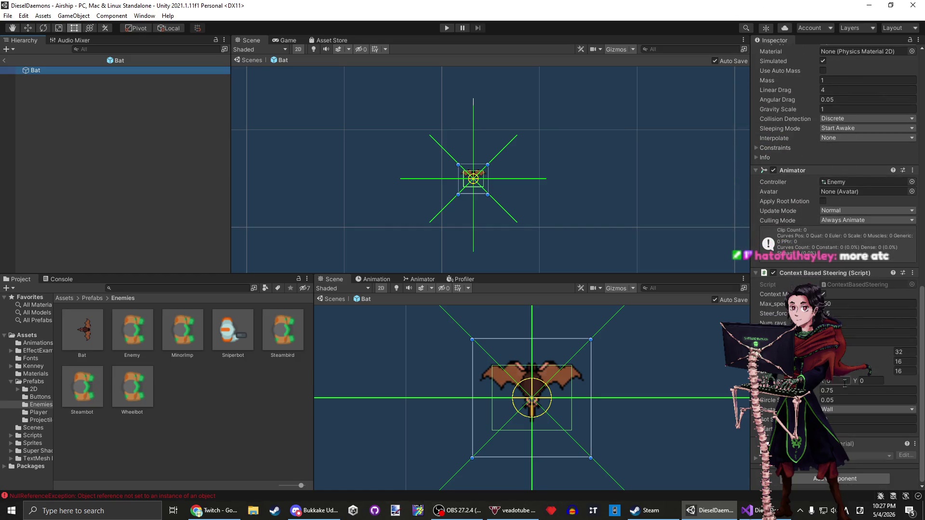
scroll(838, 385, up, 15)
click(848, 317)
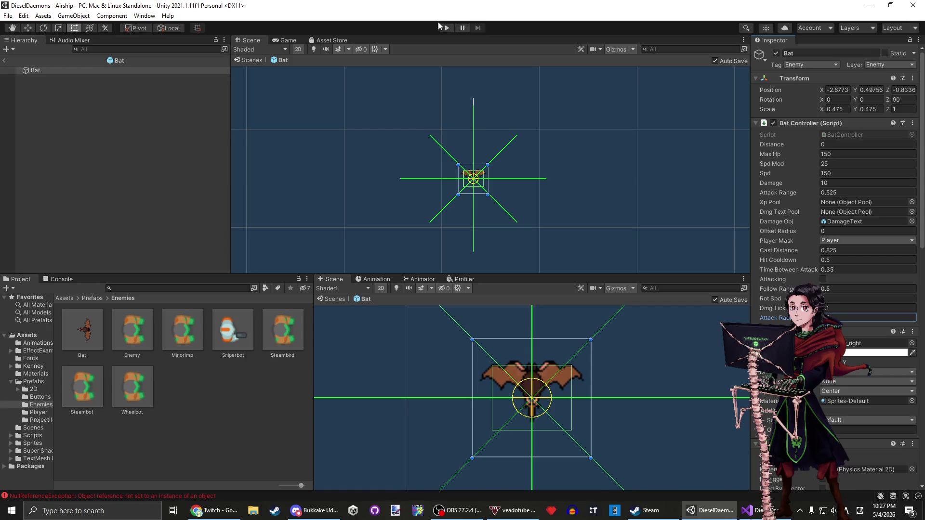
click(448, 28)
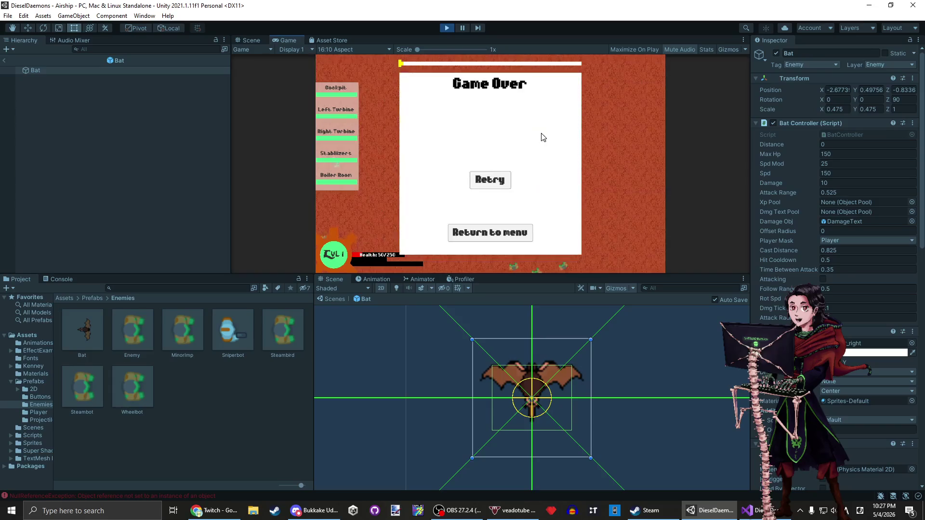
click(445, 27)
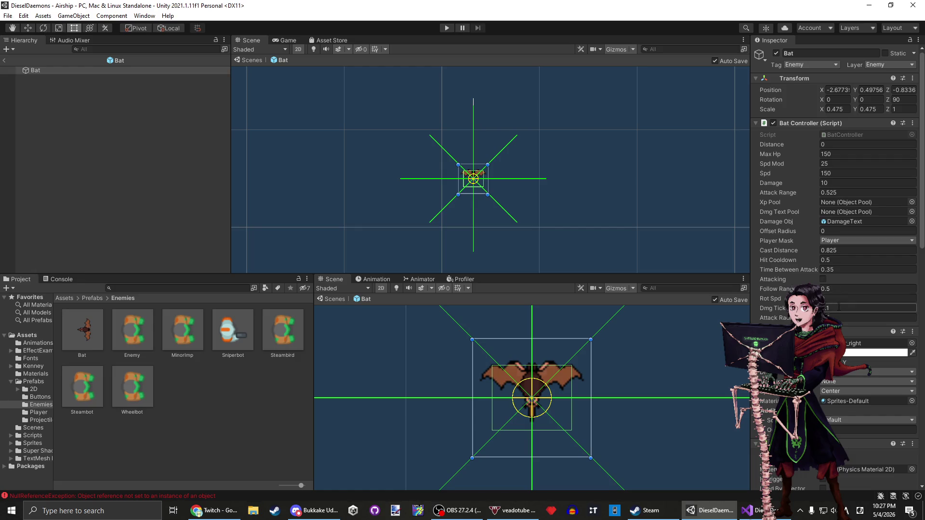
click(839, 183)
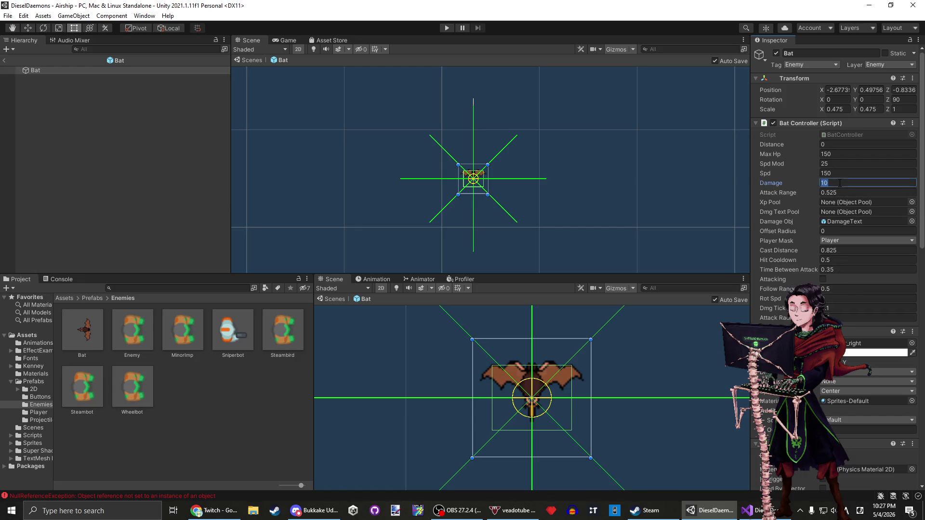
Set the Airship scene Bat's Damage to 5 and start a play-test.
click(4, 60)
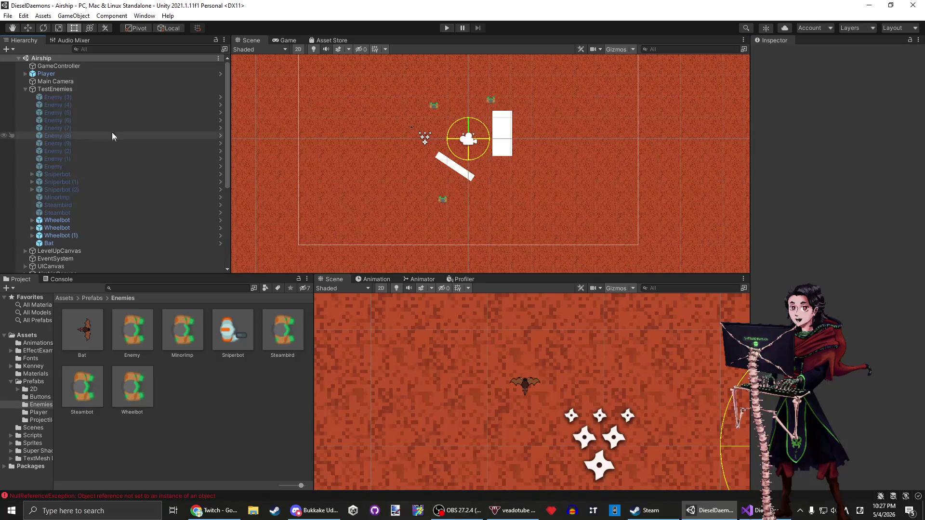
click(94, 244)
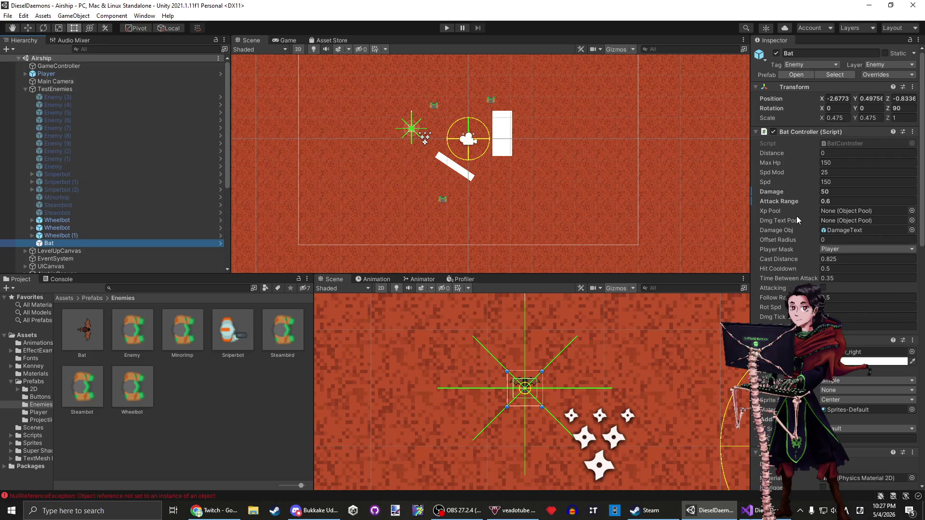
click(834, 192)
text(5)
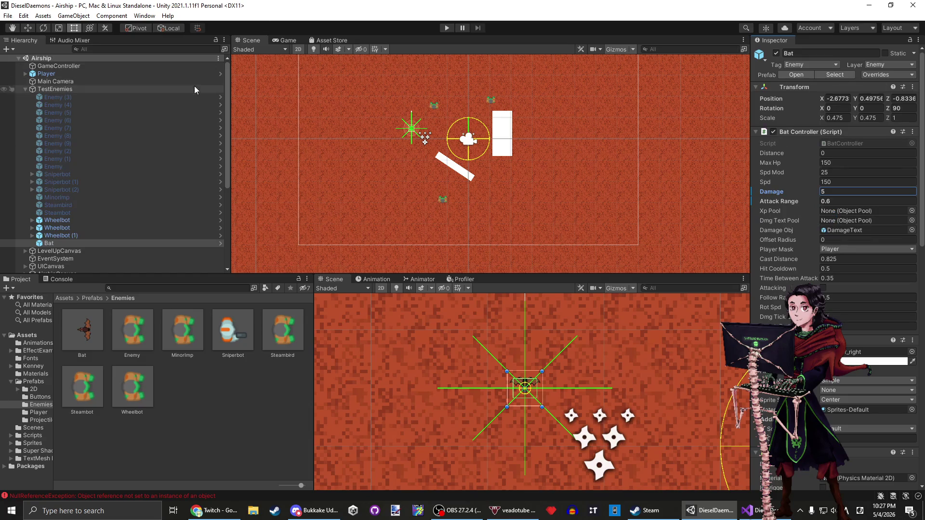
click(452, 27)
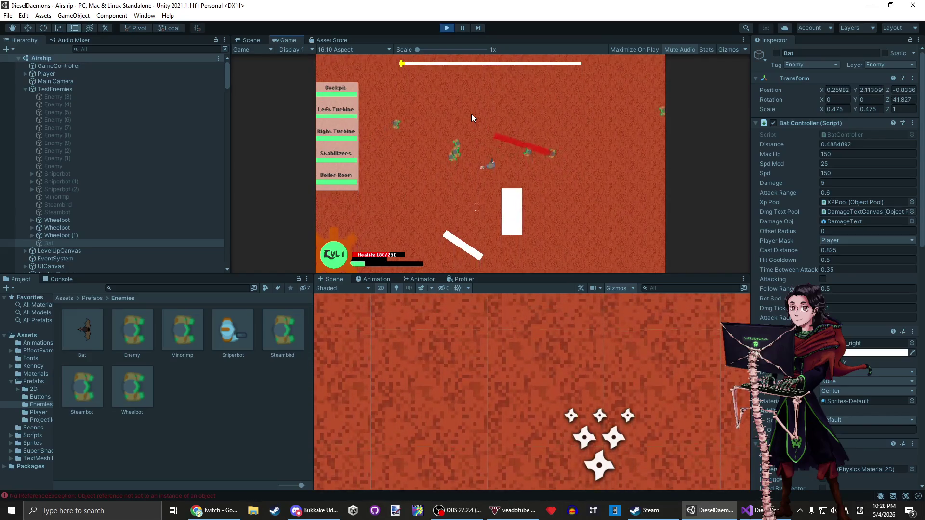
Stop the play-test and change the Bat prefab's Max Hp from 150 to 75.
click(447, 27)
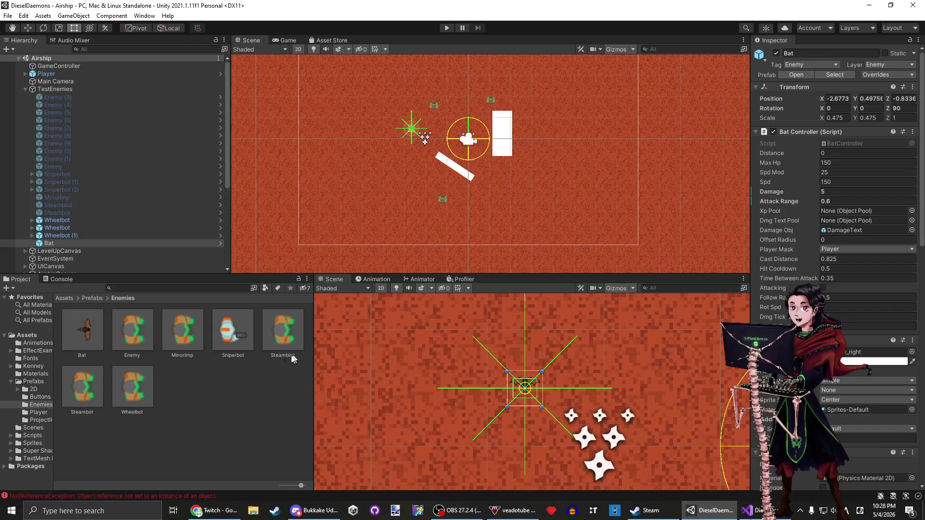
double_click(79, 340)
click(851, 154)
text(75)
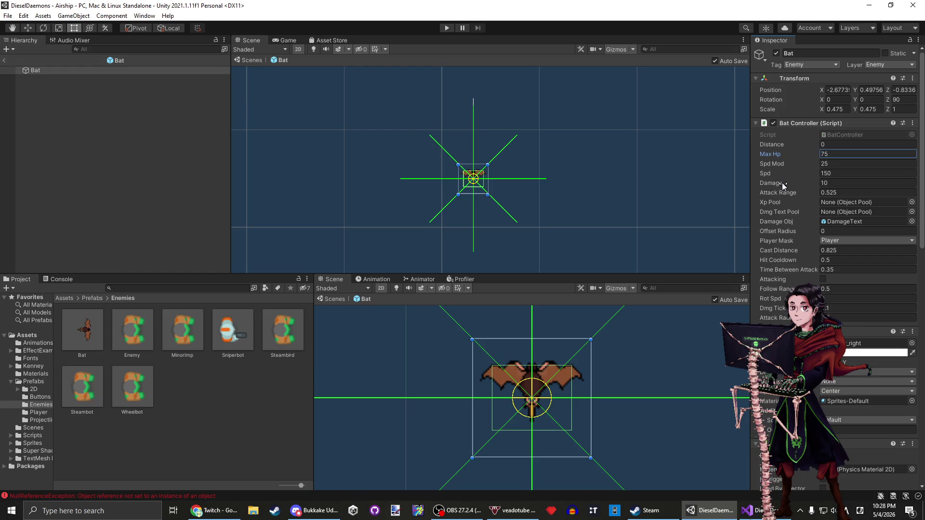
Check that the Bat prefab's Xp Pool slot is None, then bring BatController.cs forward.
click(828, 203)
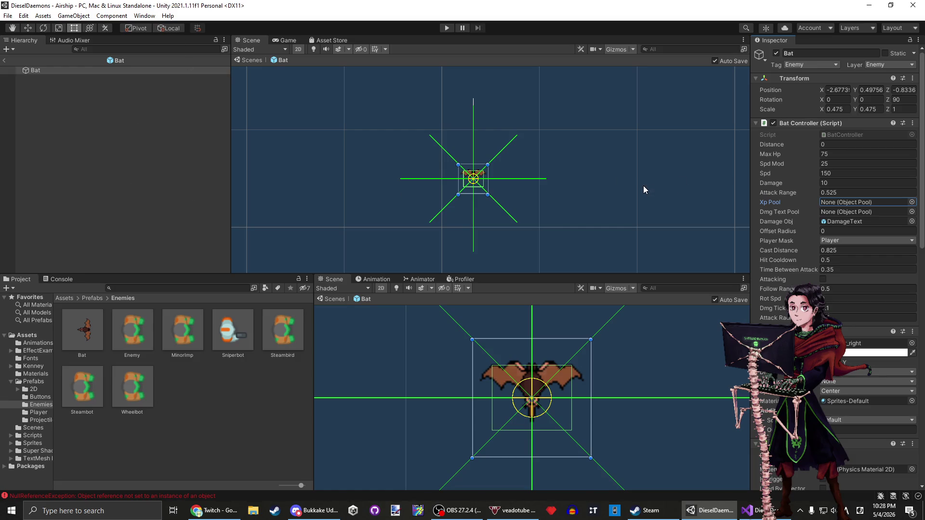
click(748, 511)
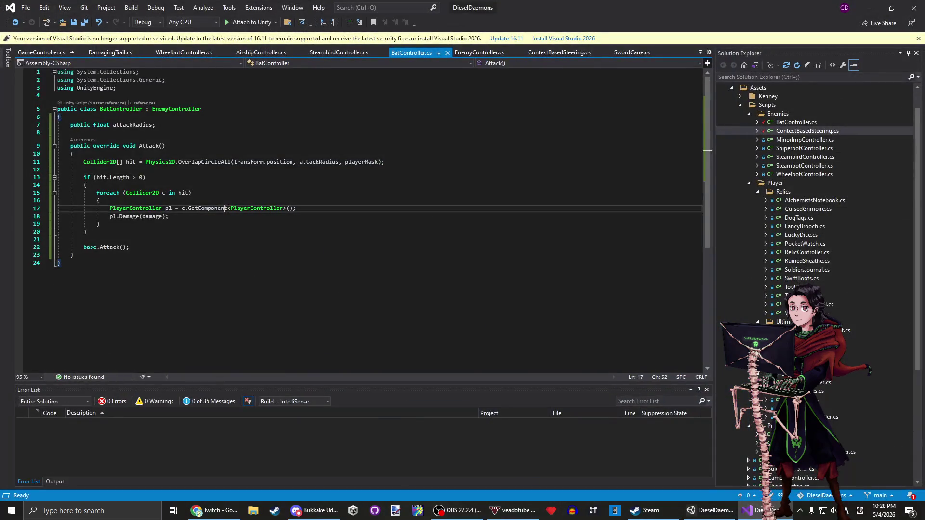
Open EnemyController.cs and look at how Die() calls GetPooledObject for the XP pickup.
click(235, 239)
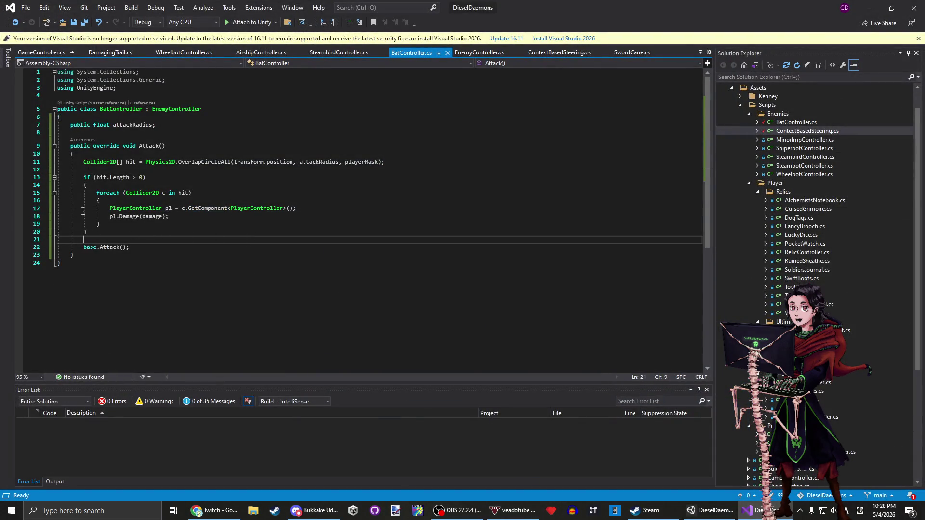
click(471, 54)
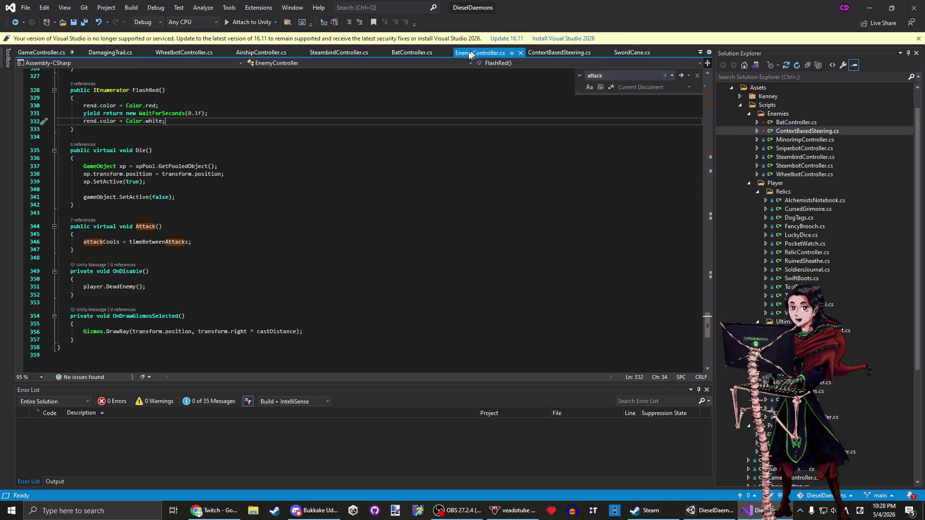
click(309, 234)
click(280, 272)
click(255, 302)
click(217, 348)
click(201, 355)
click(127, 166)
double_click(183, 166)
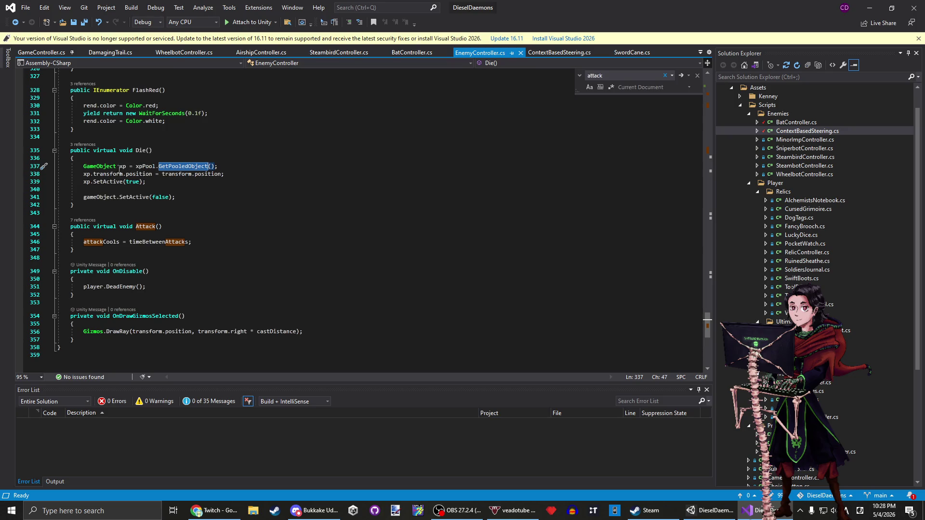
Search for xpPool and trace it up to Awake's lookup by the XPPool tag.
scroll(108, 262, up, 3)
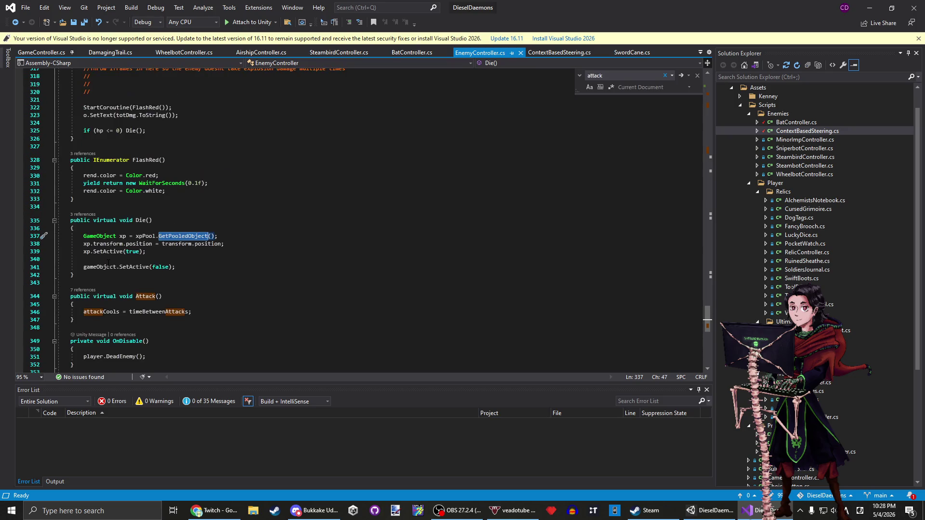
click(155, 236)
scroll(108, 291, up, 6)
scroll(107, 291, up, 20)
scroll(107, 291, up, 14)
scroll(107, 291, up, 19)
scroll(108, 289, up, 6)
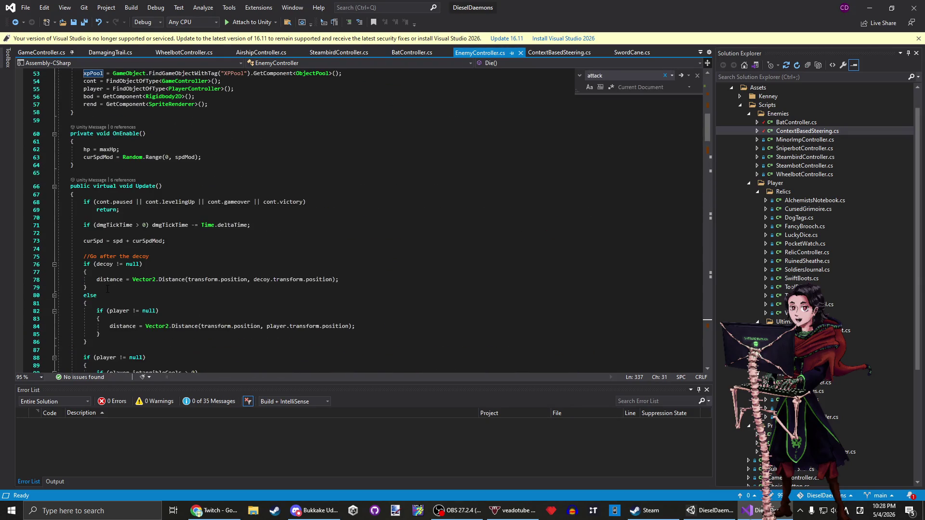
key(ctrl+f)
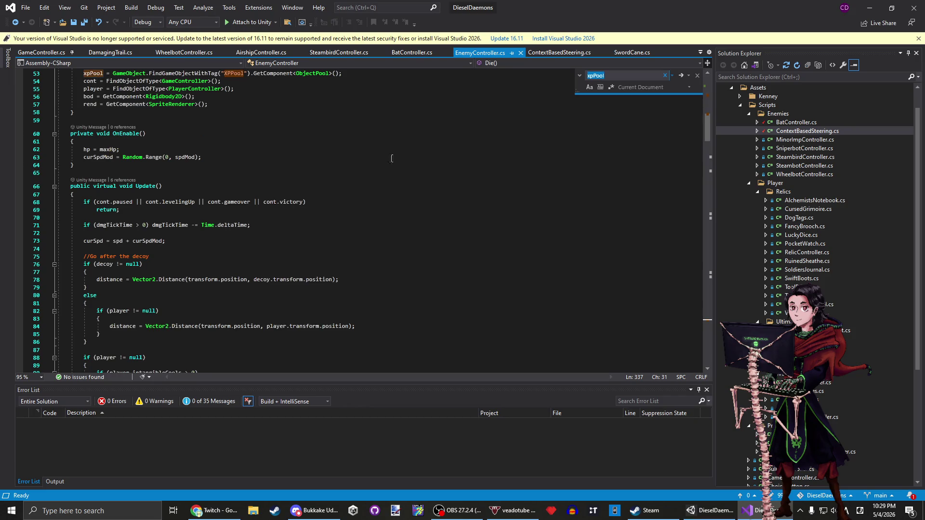
scroll(200, 207, up, 5)
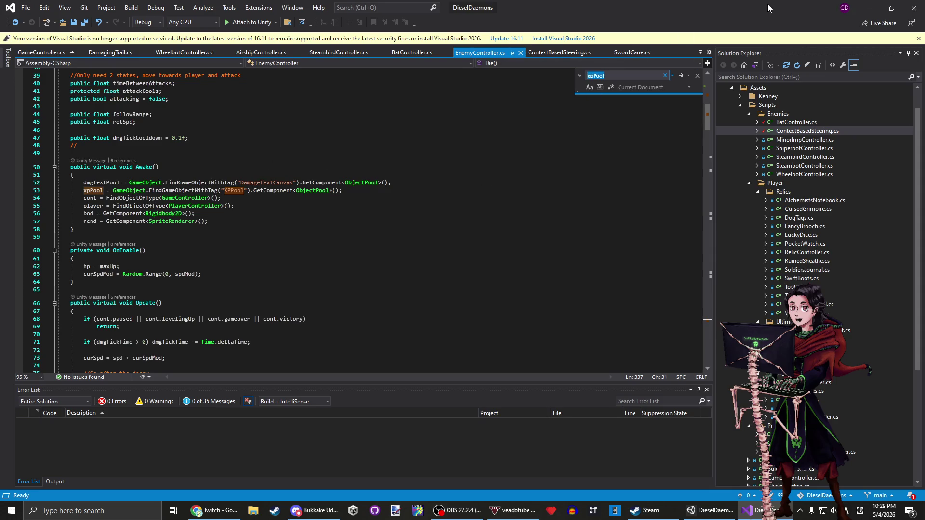
click(869, 7)
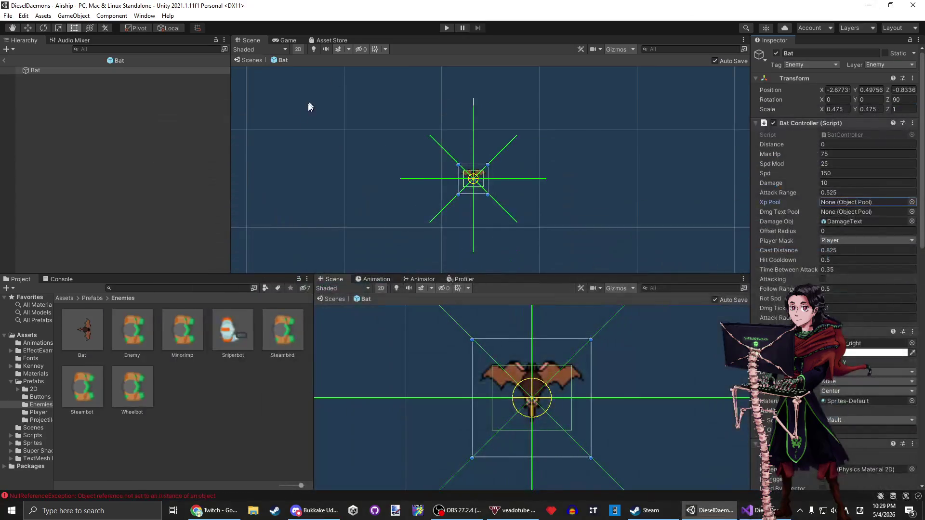
Exit the Bat prefab to the Airship scene and check the Console's NullReferenceException.
click(727, 511)
click(727, 511)
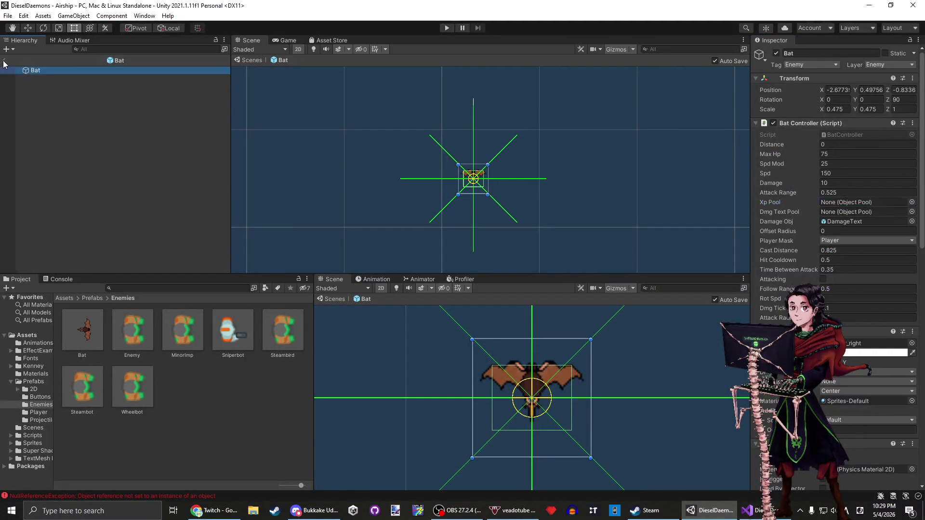
click(5, 60)
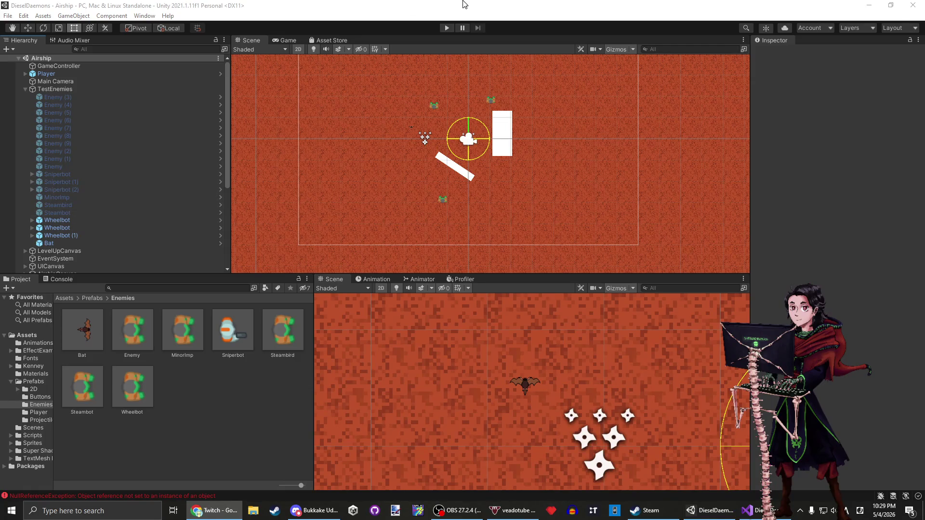
click(371, 11)
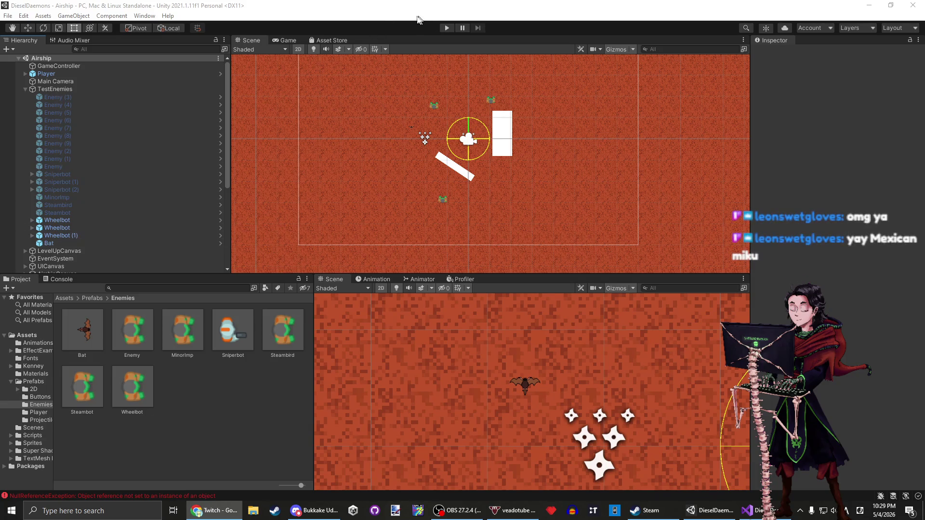
click(377, 5)
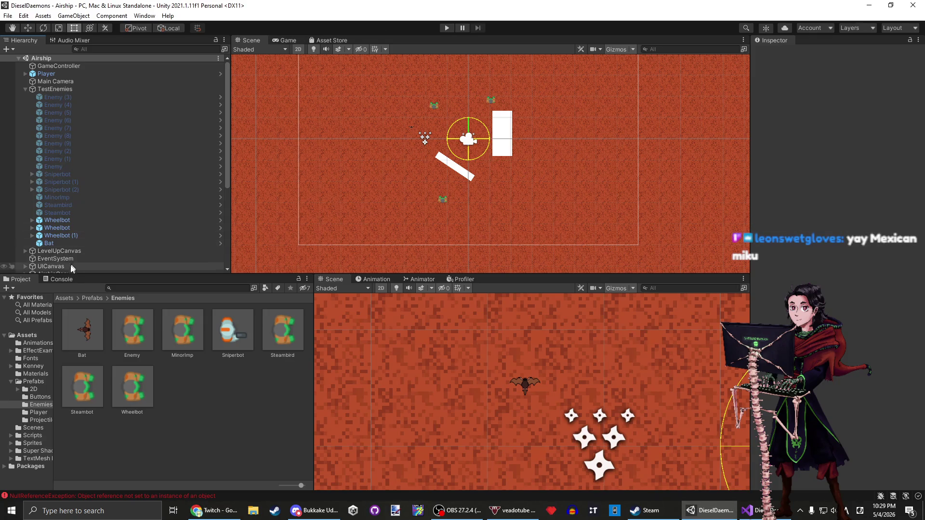
click(59, 279)
click(22, 282)
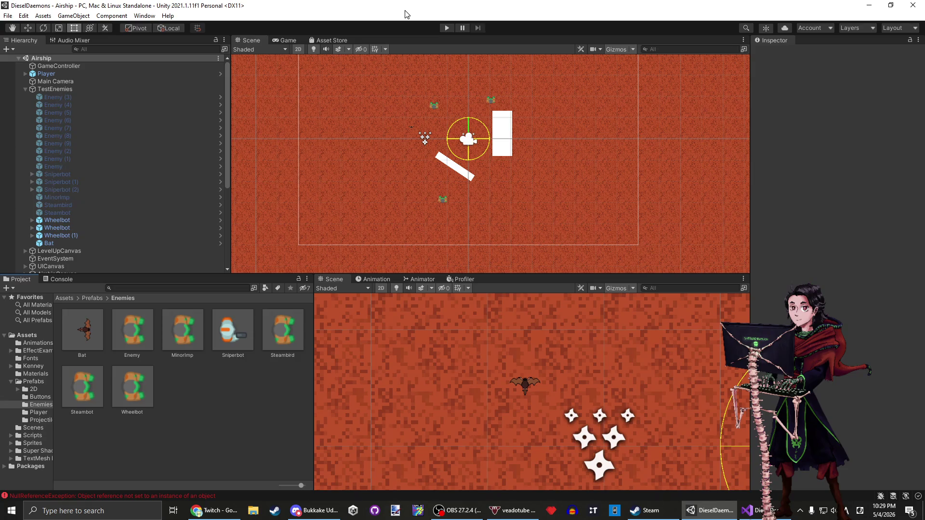
Collapse the TestEnemies group and center the bat in the Scene view.
click(108, 89)
click(25, 89)
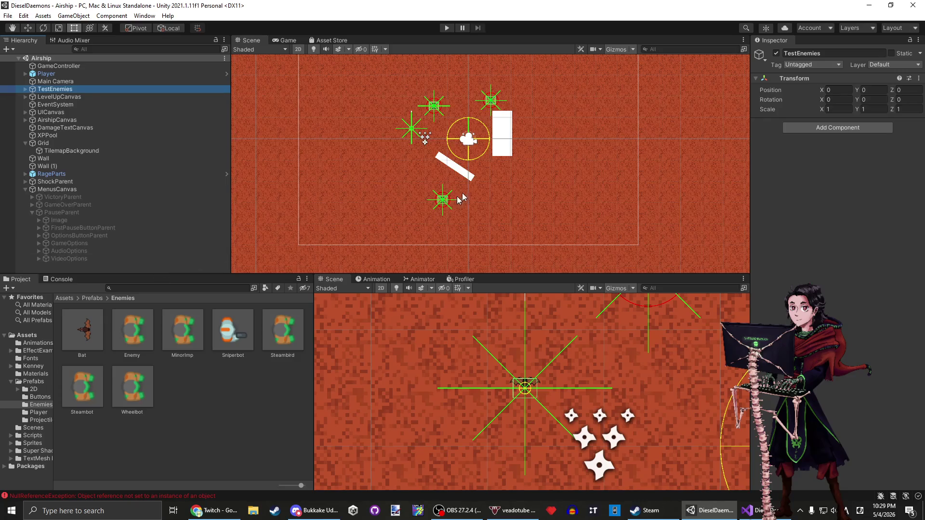
scroll(462, 120, up, 3)
scroll(401, 206, up, 10)
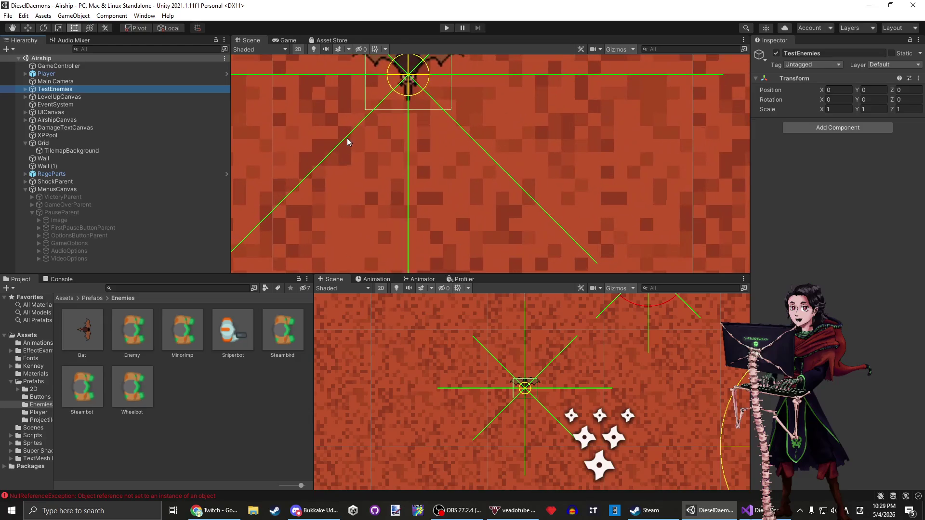
scroll(347, 139, down, 2)
drag(346, 140, 329, 239)
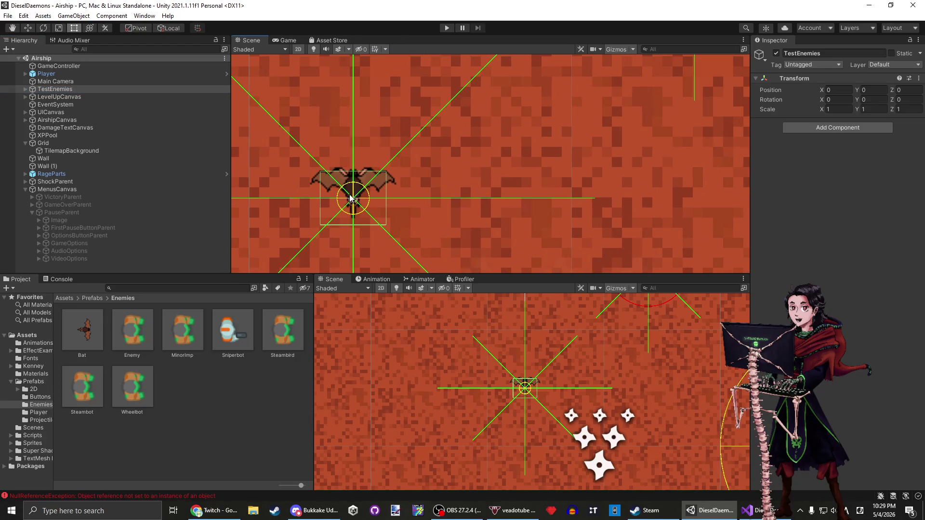
scroll(350, 197, down, 8)
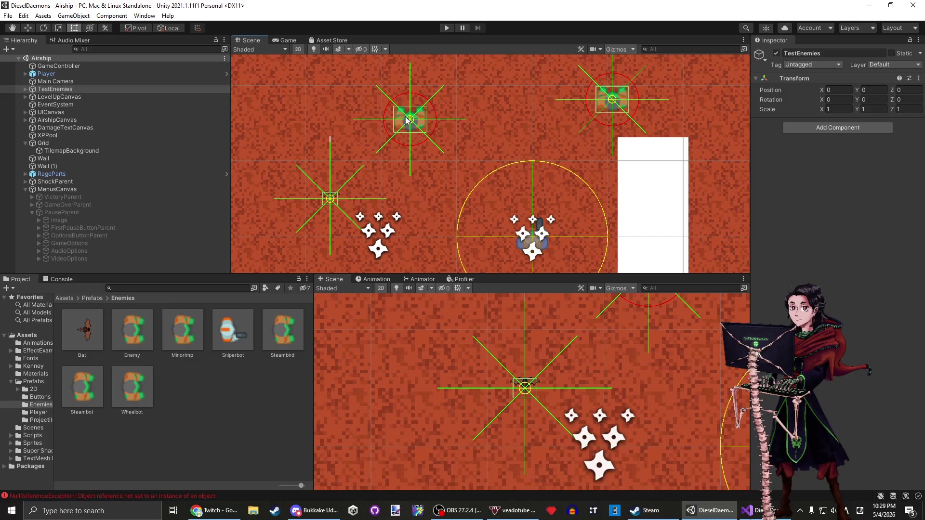
scroll(294, 116, down, 2)
click(748, 510)
scroll(381, 313, down, 14)
drag(708, 157, 708, 340)
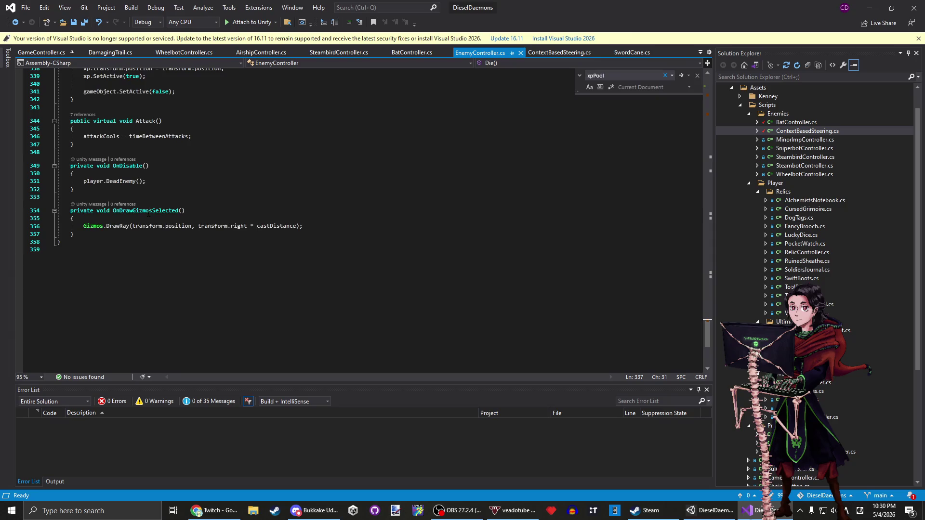
Scroll up through EnemyController.cs from the gizmo DrawRay code past Update.
double_click(118, 226)
scroll(118, 224, up, 4)
scroll(118, 224, up, 7)
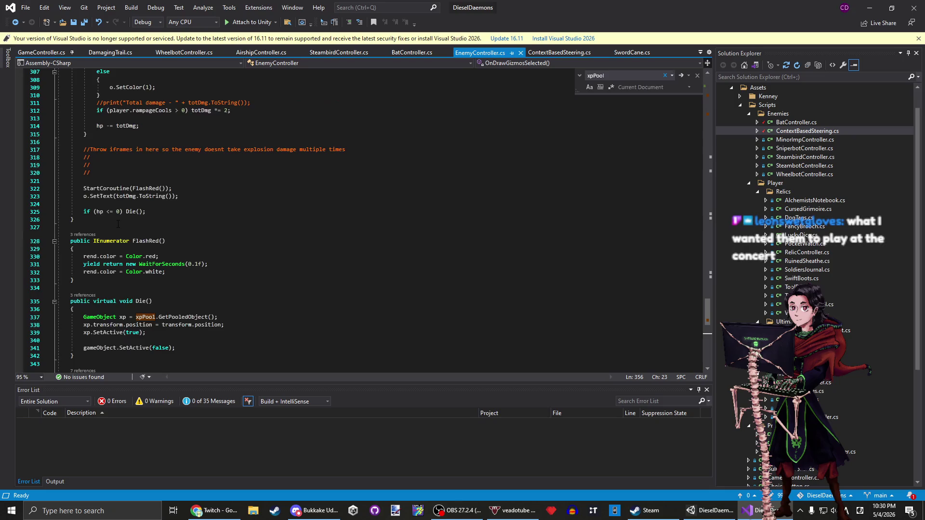
scroll(118, 224, up, 1)
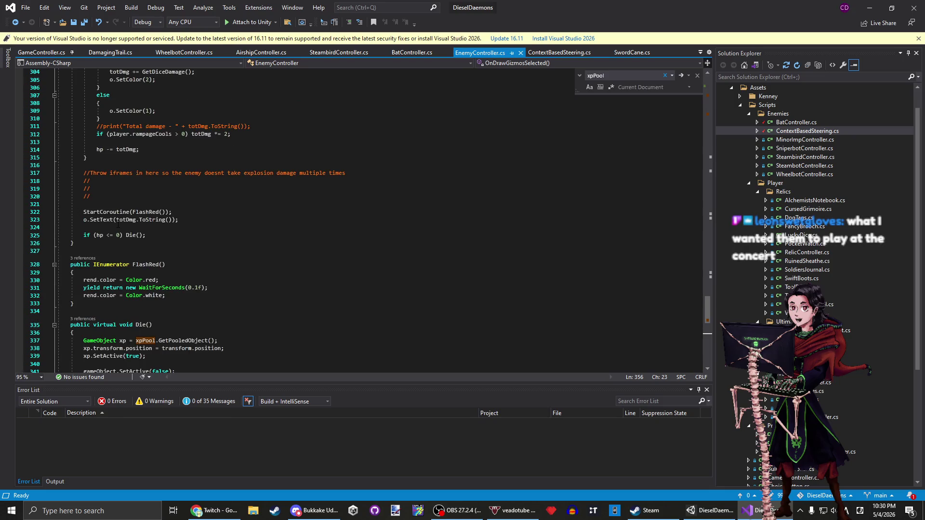
scroll(118, 225, up, 20)
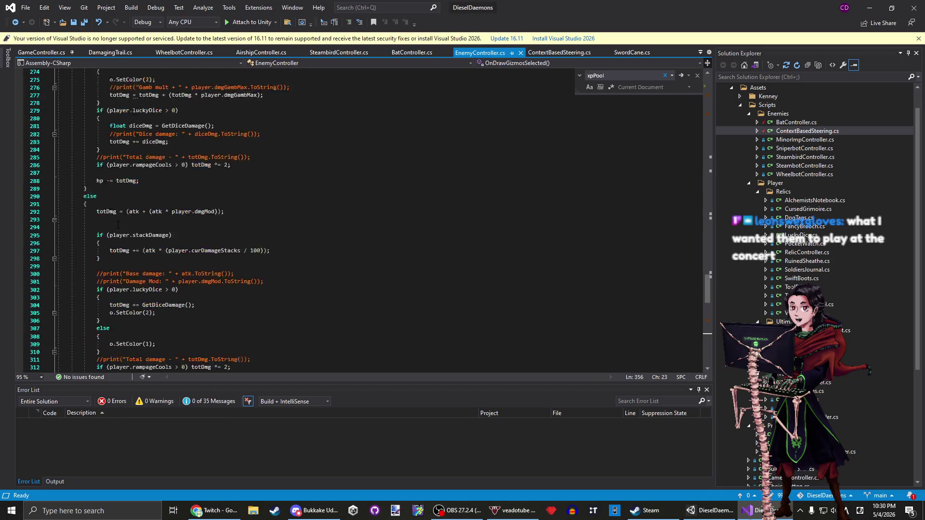
scroll(480, 160, up, 5)
scroll(480, 160, down, 5)
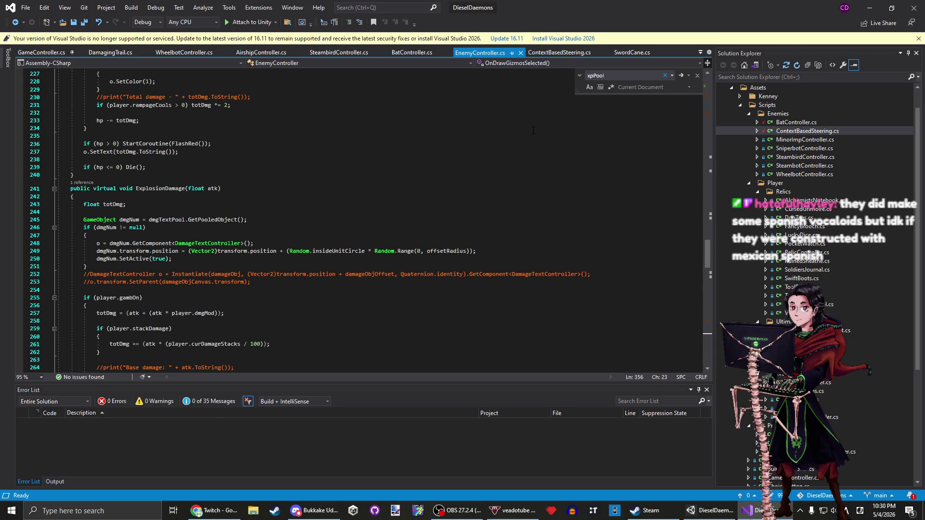
scroll(328, 252, up, 20)
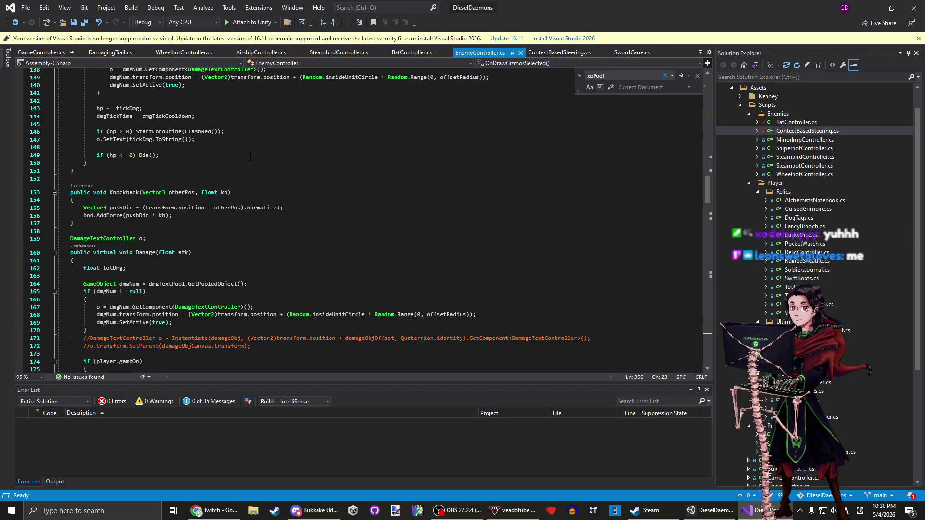
scroll(250, 161, up, 14)
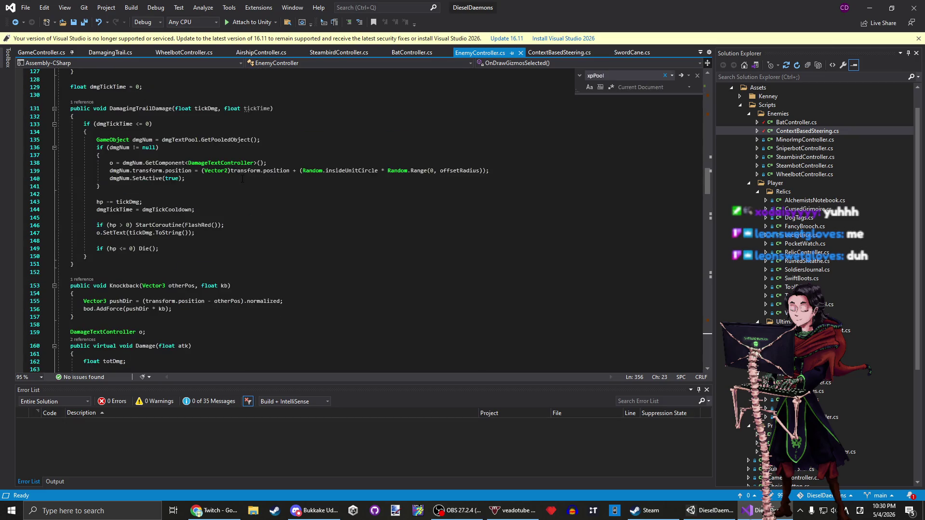
click(152, 327)
click(168, 203)
click(187, 184)
scroll(187, 187, up, 18)
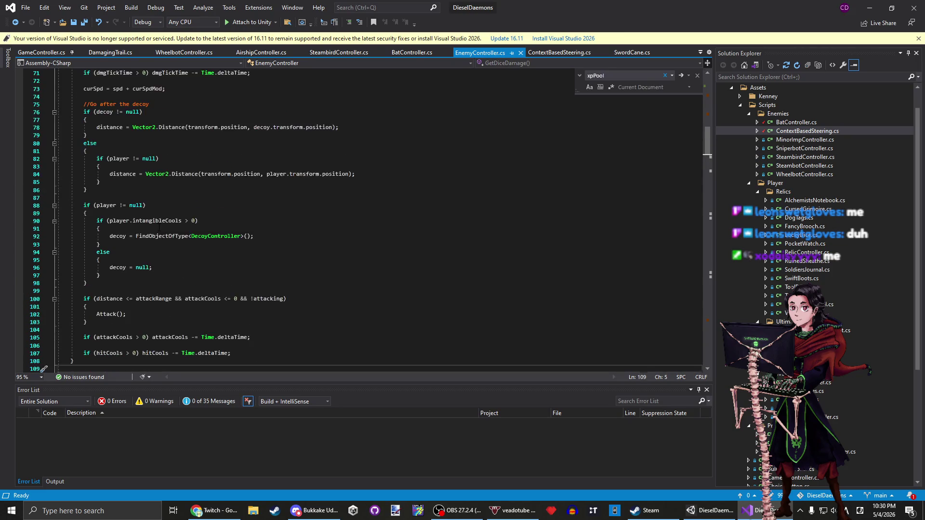
Review Awake's xpPool assignment and the field declarations above it.
click(188, 125)
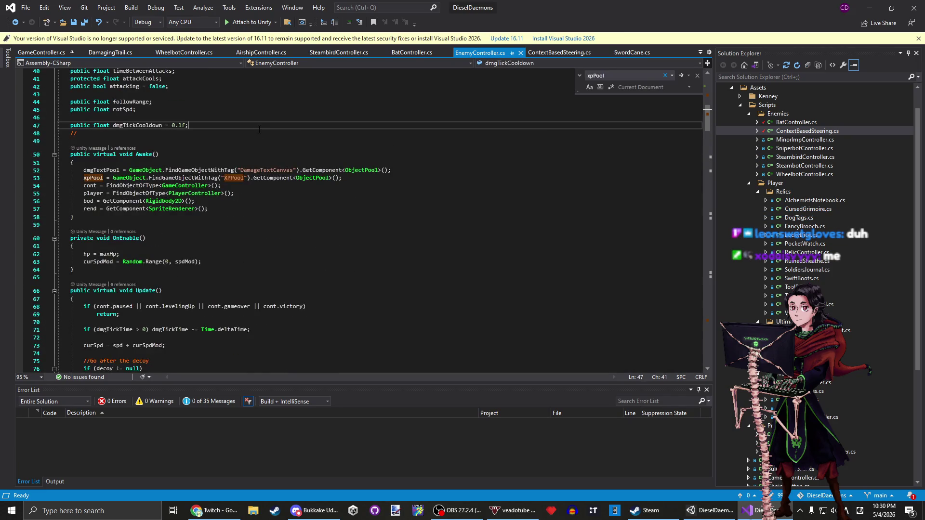
click(219, 186)
click(102, 178)
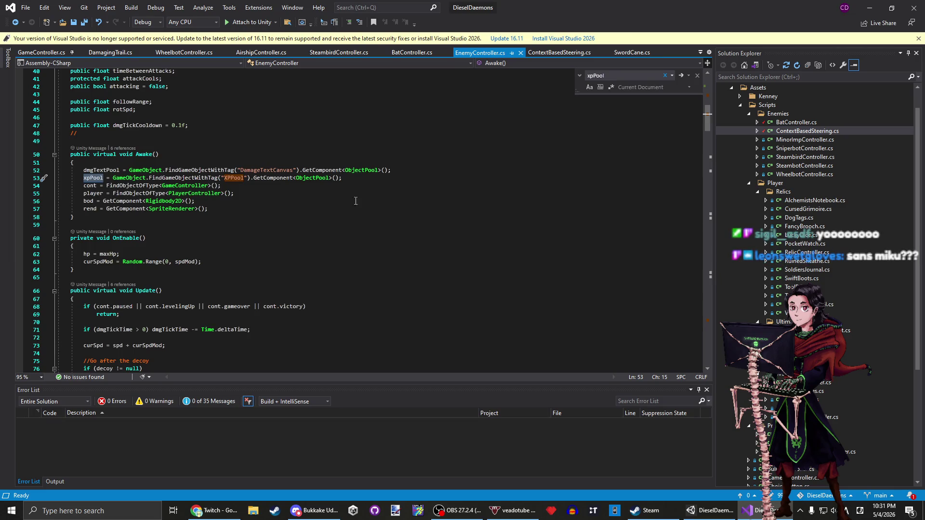
click(233, 186)
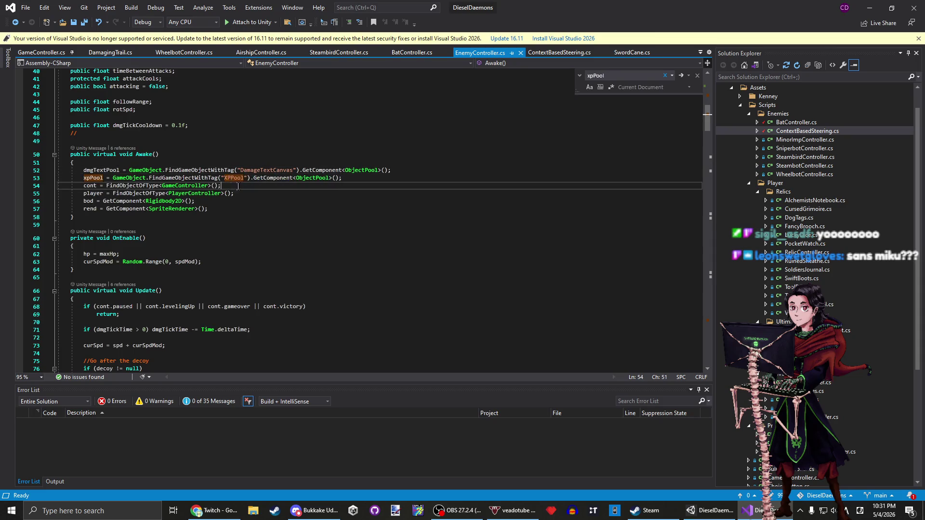
scroll(233, 186, up, 5)
key(Up)
key(Up)
key(Up)
scroll(143, 133, up, 3)
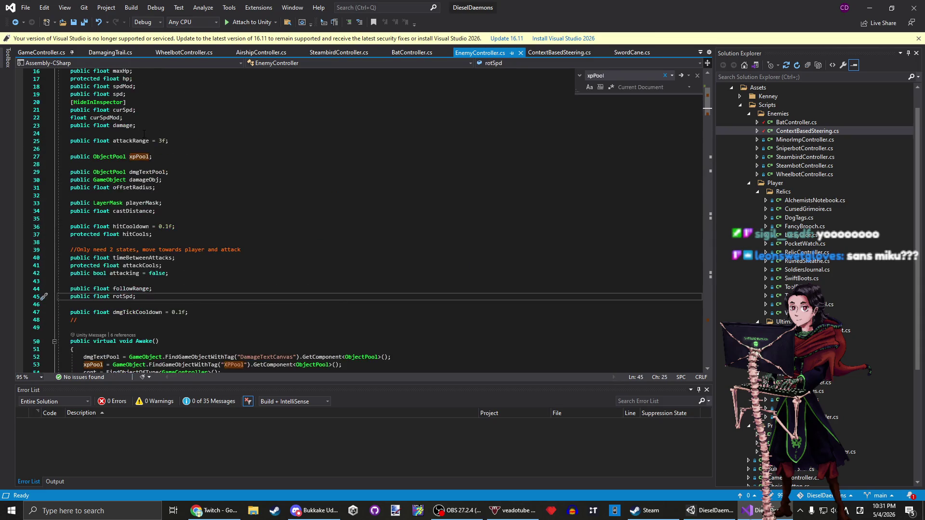
click(869, 7)
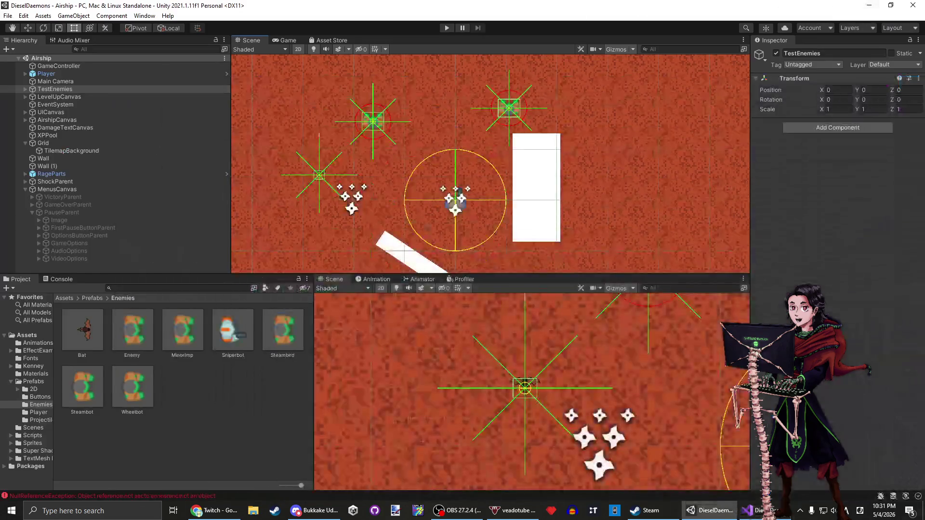
Find XpOrb through XPPool's Object To Pool, open it, then reselect XPPool.
click(78, 135)
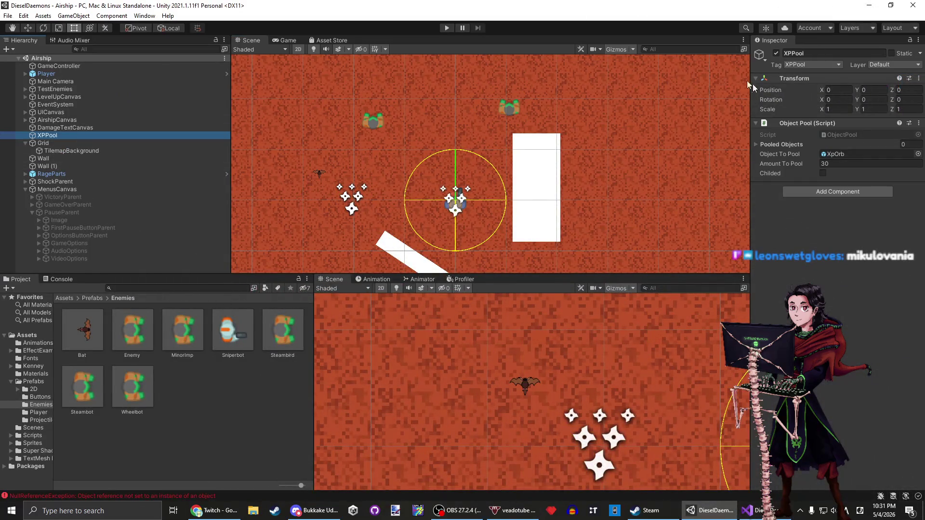
click(838, 154)
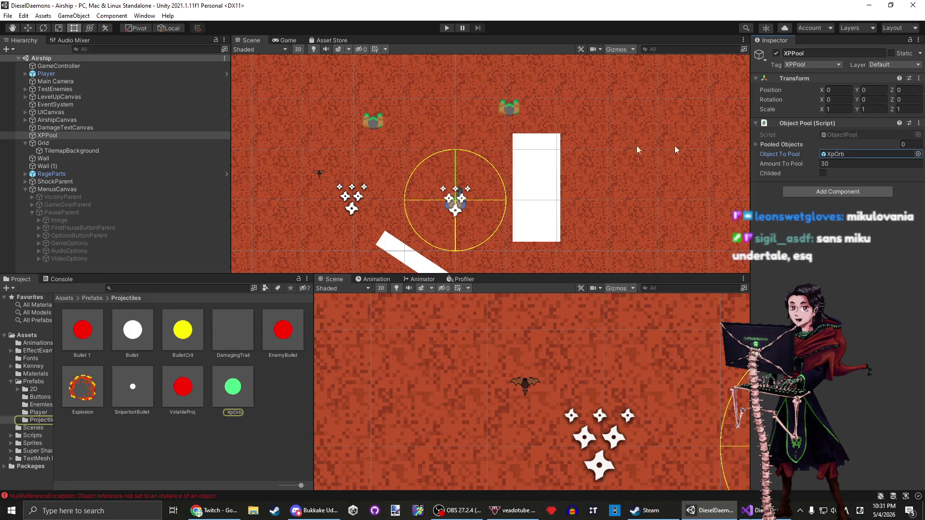
double_click(228, 393)
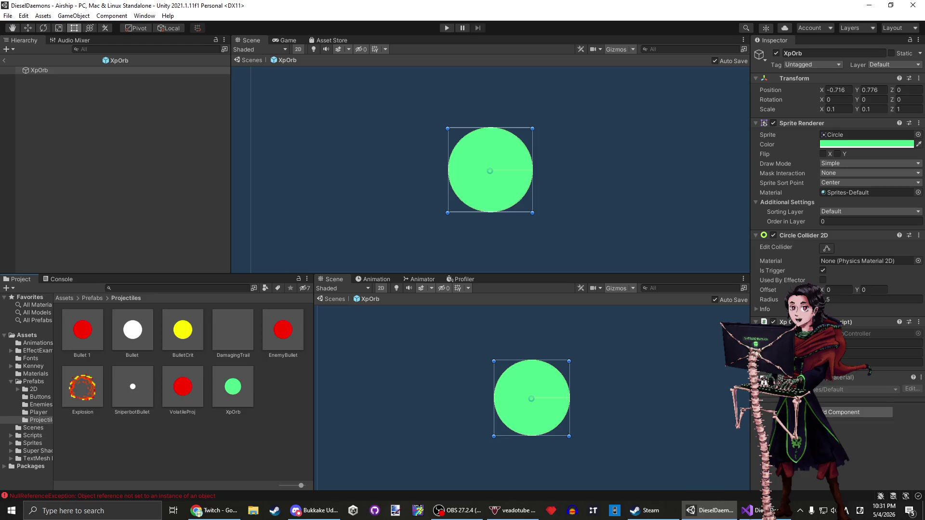
click(57, 71)
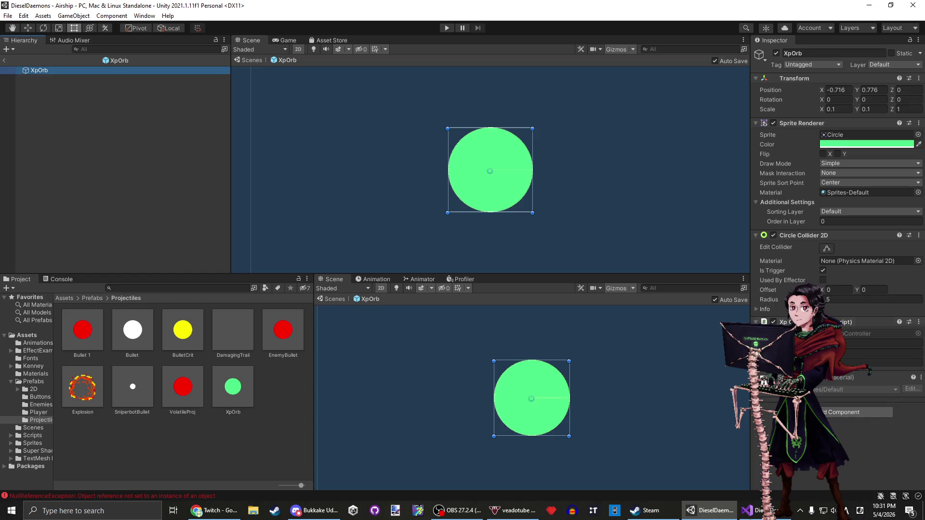
click(848, 362)
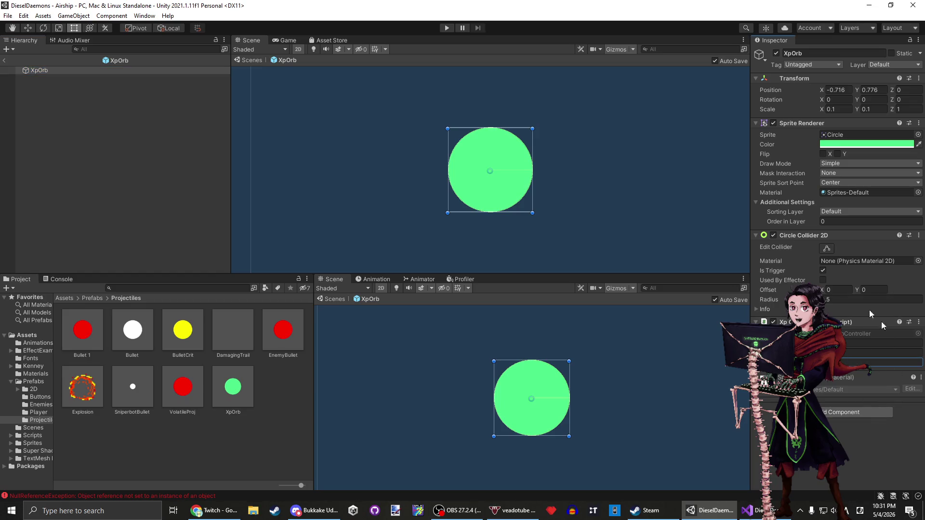
click(5, 61)
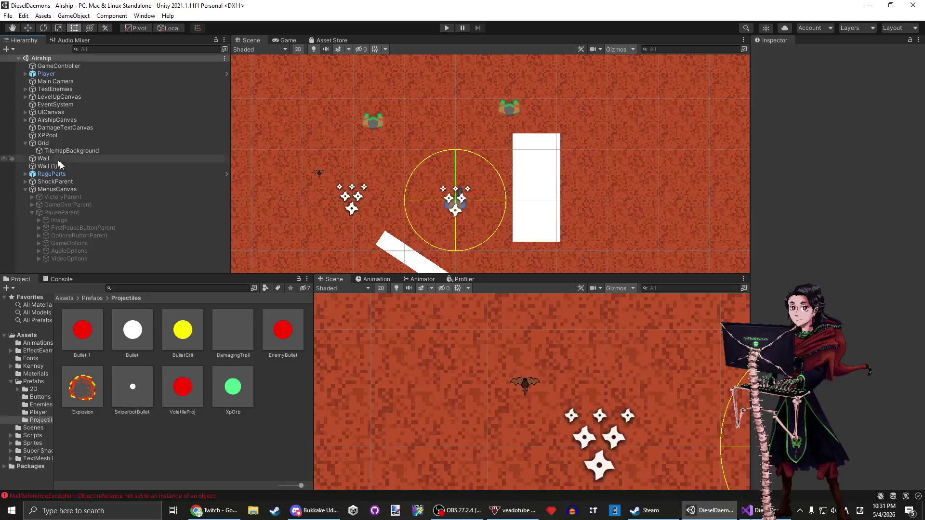
click(72, 135)
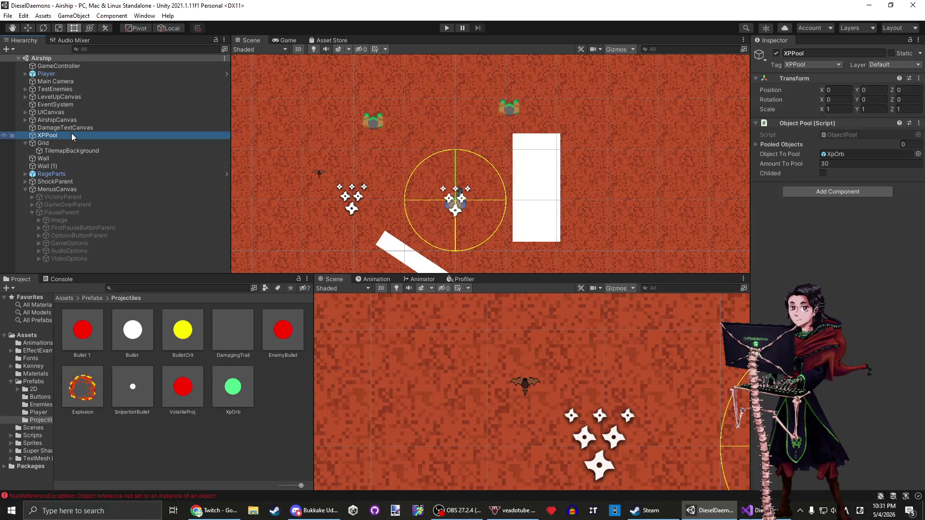
mouse_move(753, 507)
Step through every xpPool match in EnemyController.cs, starting from the line 27 field.
click(753, 511)
click(139, 157)
double_click(139, 156)
key(ctrl+f)
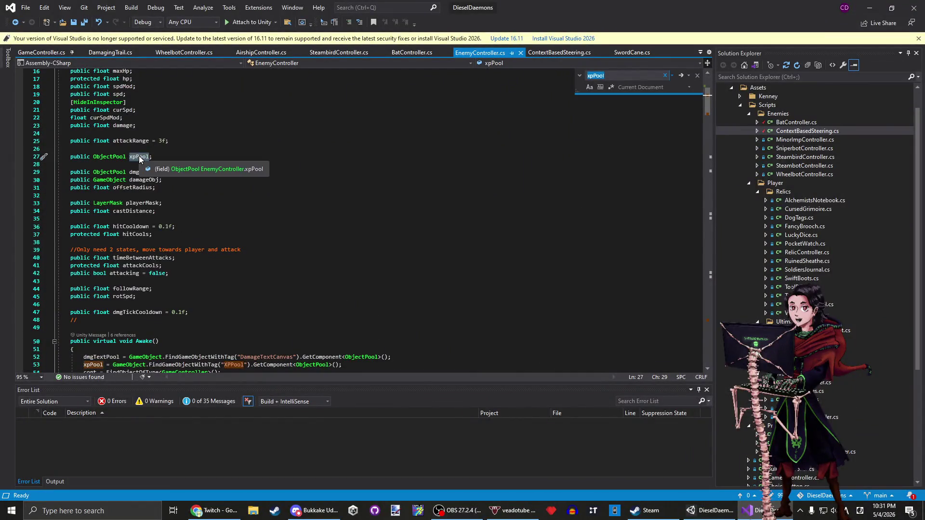
key(Return)
key(Return)
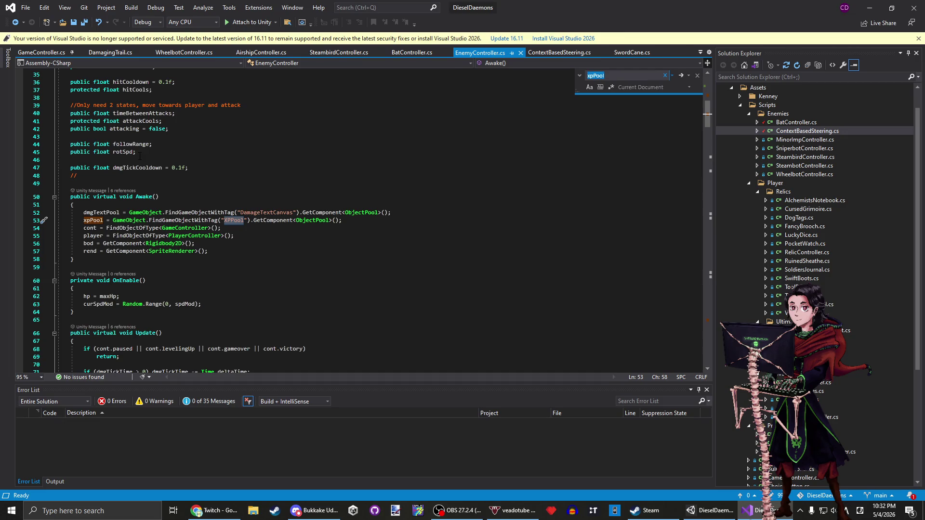
key(Return)
key(Return)
key(Return)
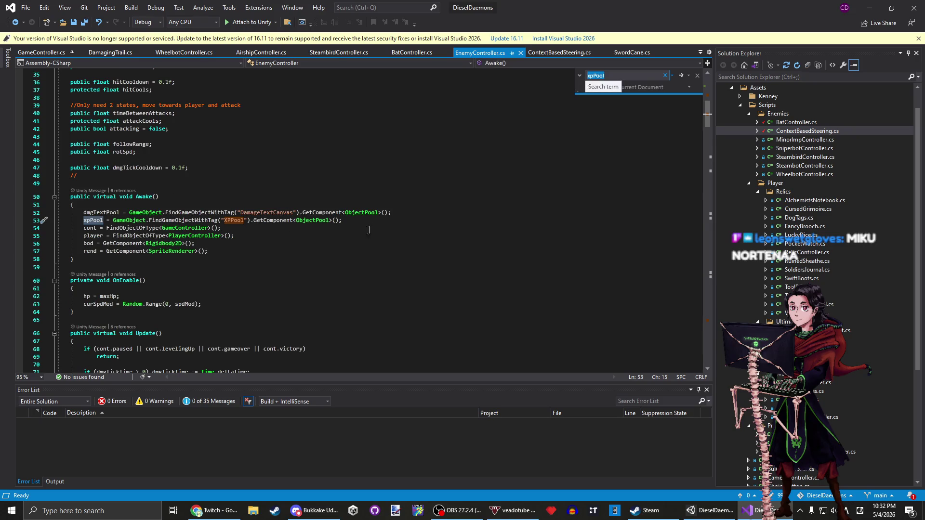
click(382, 222)
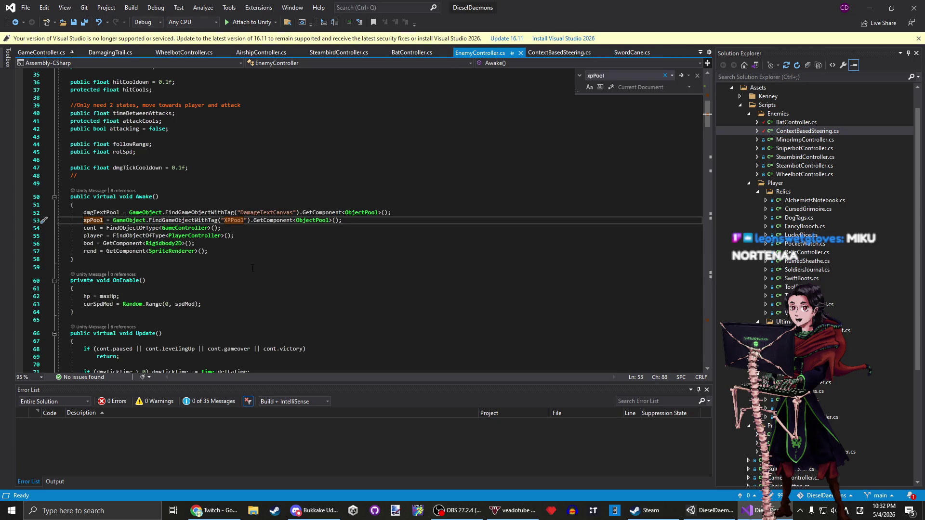
click(264, 206)
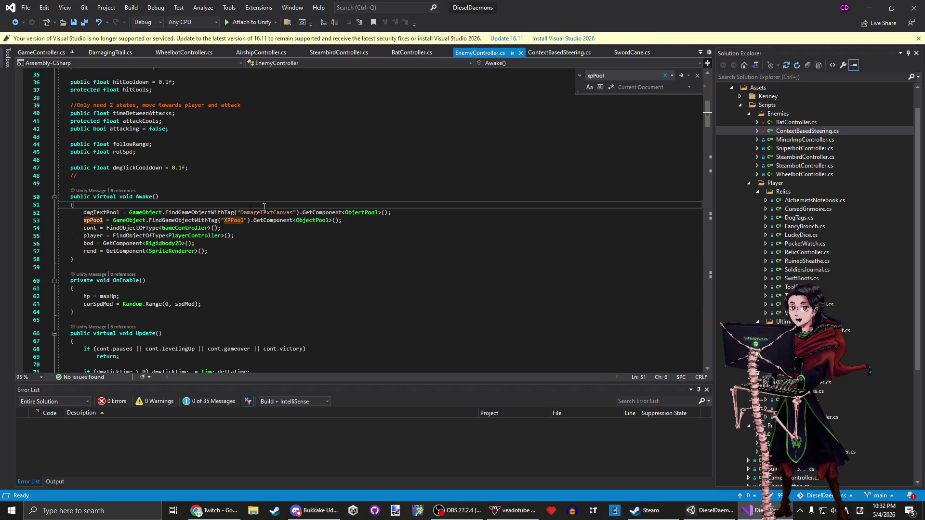
click(869, 6)
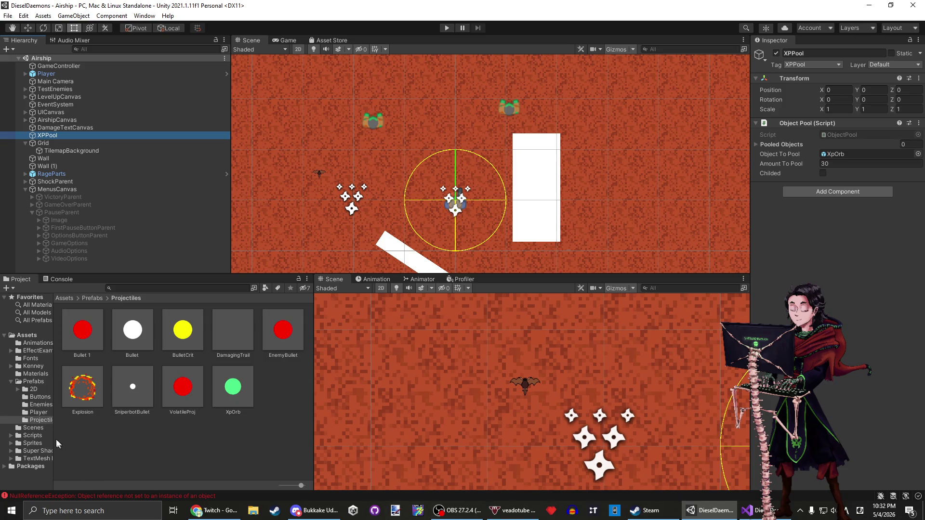
Create a new C# script named XPPooler in the Scripts folder and open it once so it compiles.
click(33, 435)
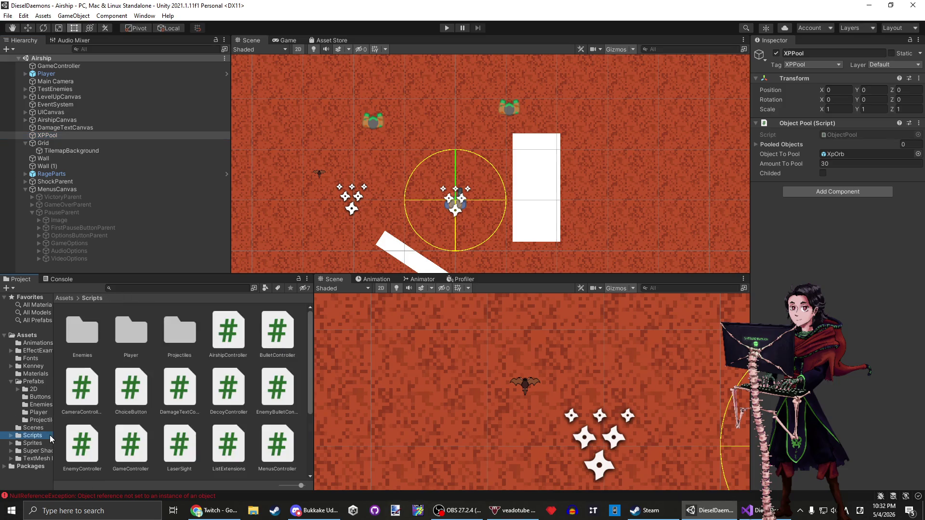
right_click(301, 430)
mouse_move(423, 186)
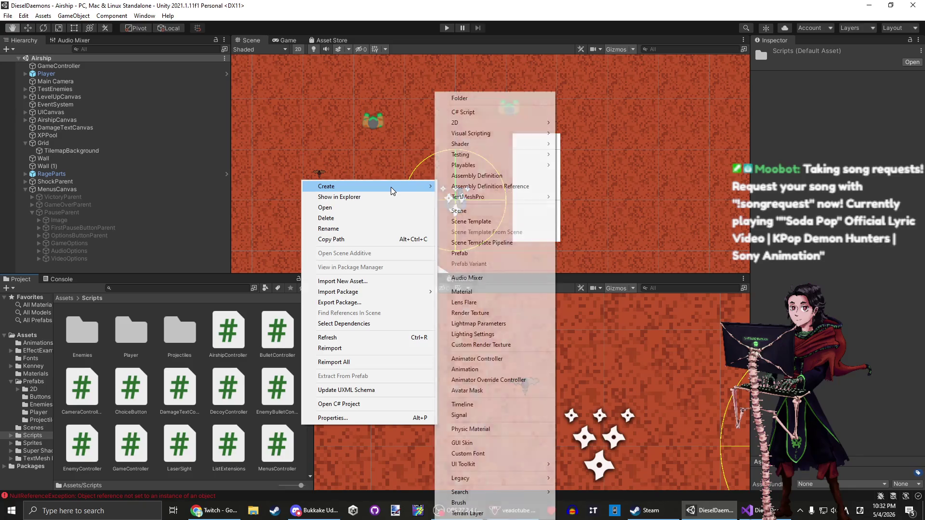
click(484, 114)
text(x)
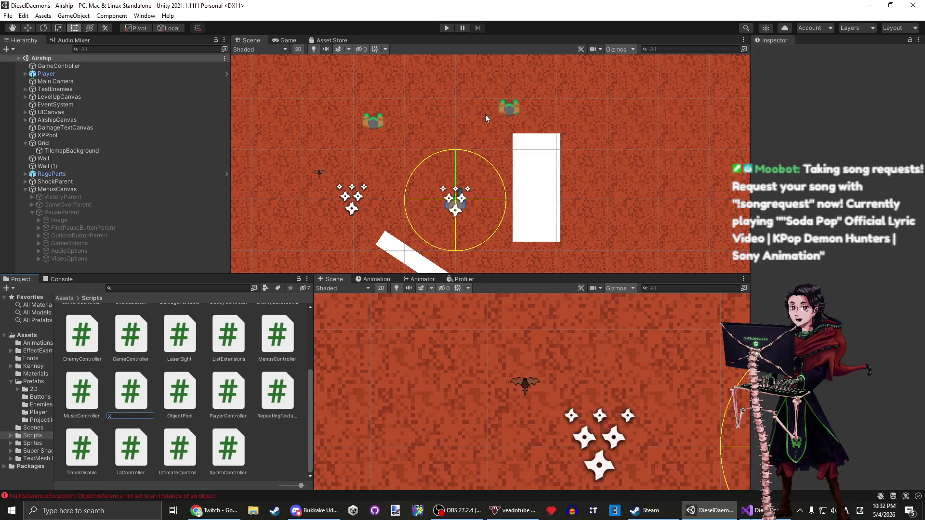
key(BackSpace)
text(x)
key(Return)
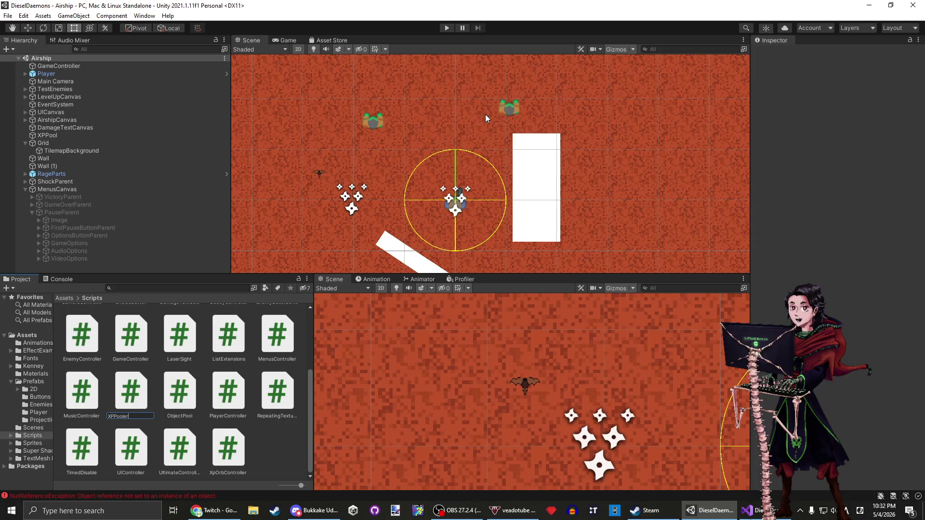
double_click(228, 446)
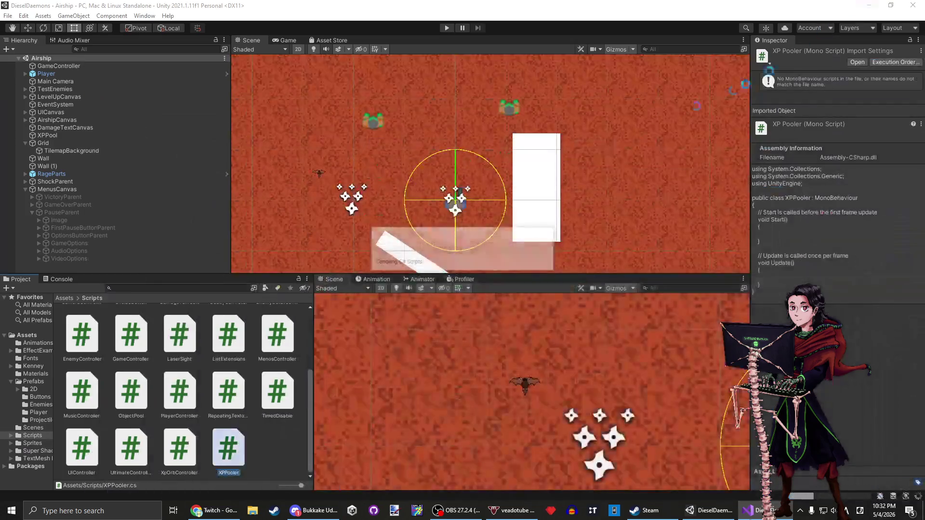
click(870, 7)
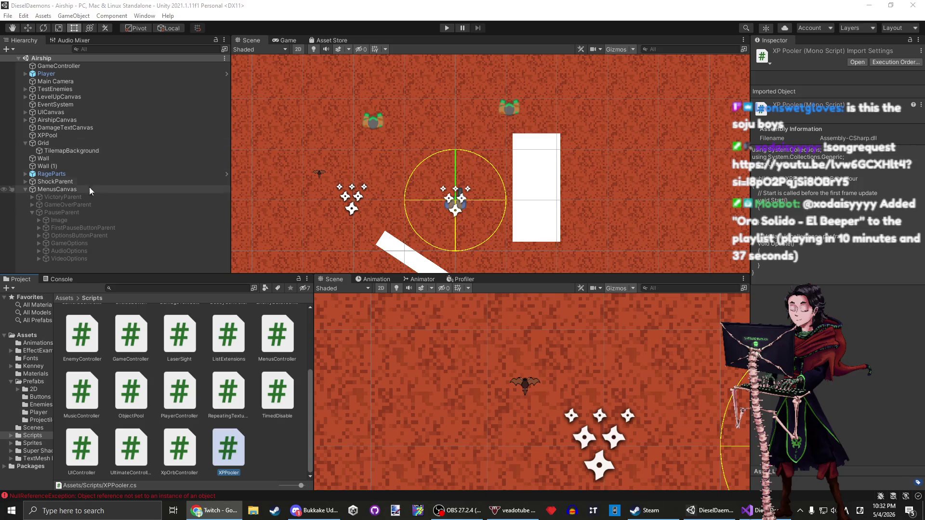
Select the XPPool object and attach the XPPooler script to it in the Inspector.
click(57, 103)
click(59, 112)
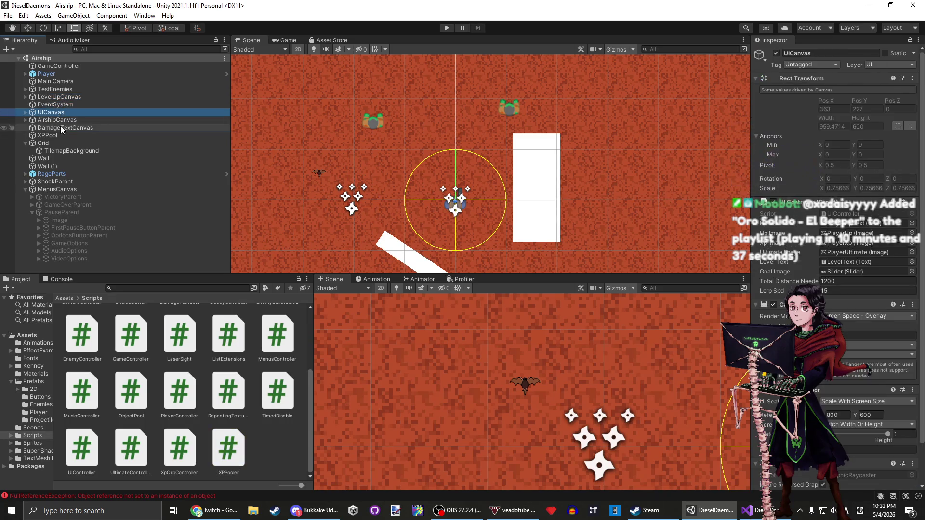
click(60, 127)
click(61, 136)
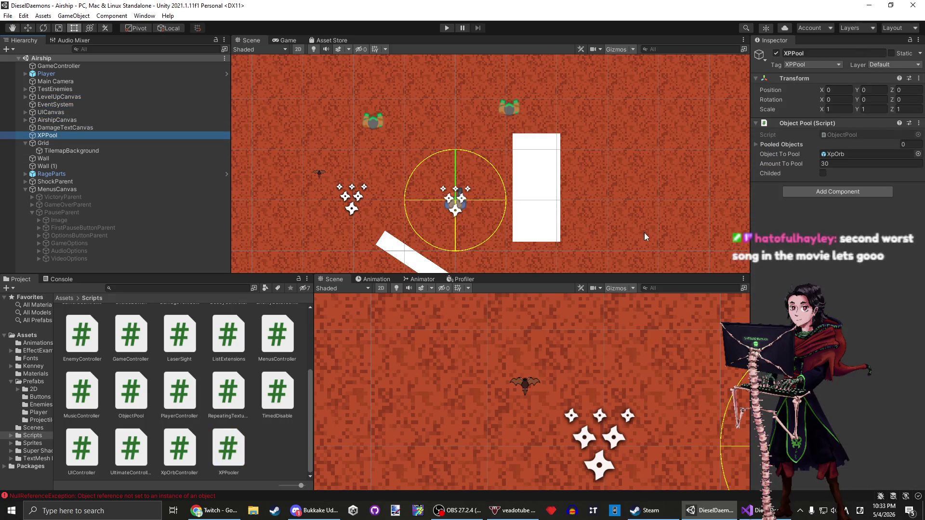
drag(228, 439, 790, 197)
click(746, 511)
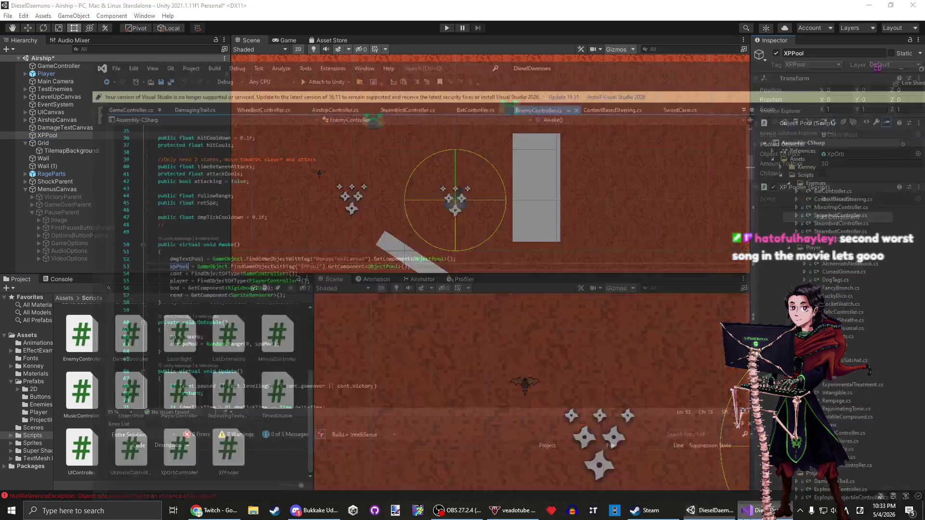
Open XPPooler.cs in Visual Studio and delete the Start and Update methods.
click(77, 176)
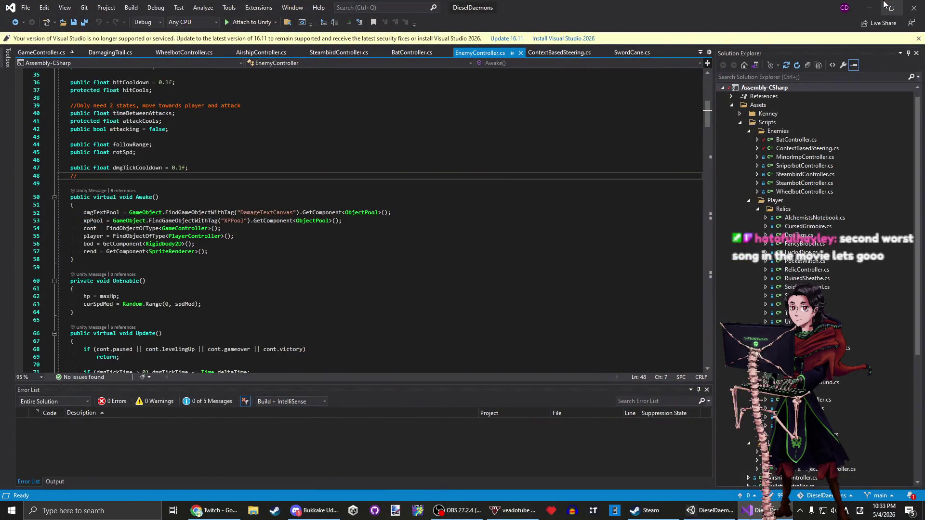
click(870, 8)
double_click(221, 458)
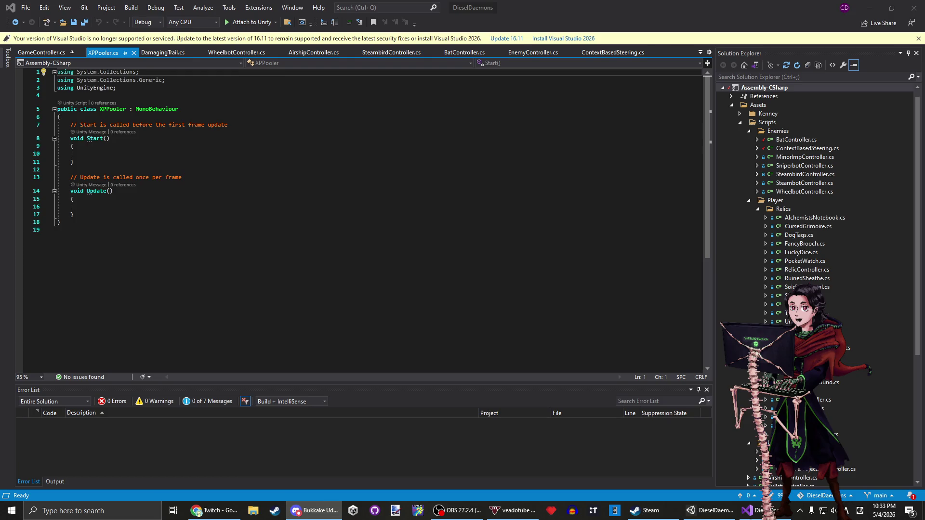
click(310, 209)
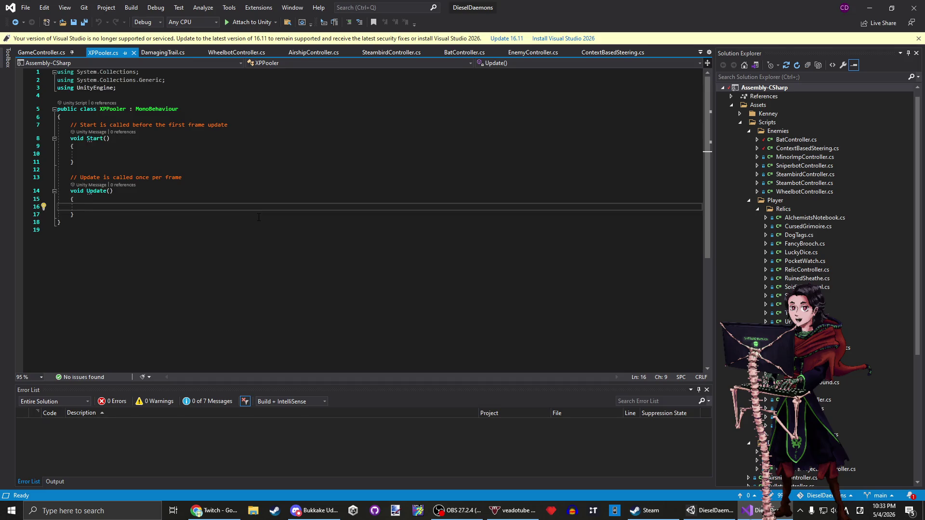
drag(87, 215, 122, 115)
key(Return)
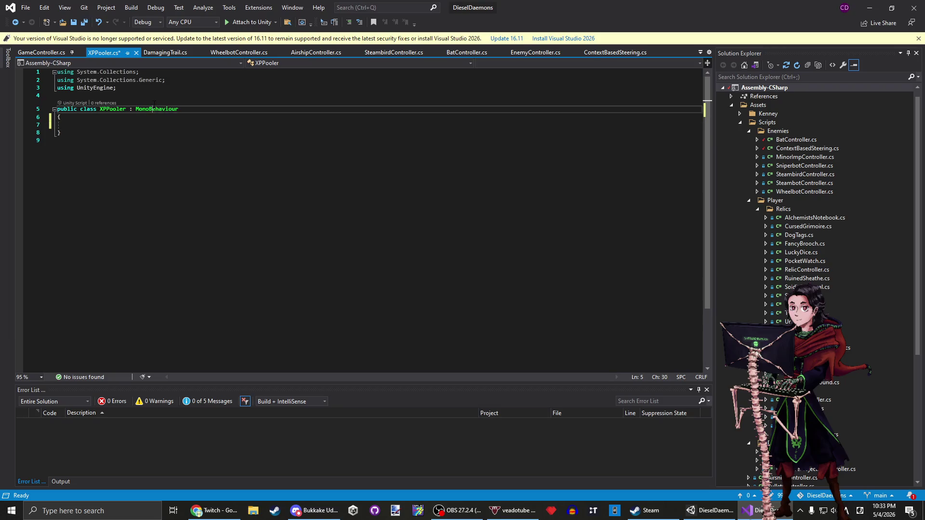
Declare a public ObjectPool field named smallXpPool inside the class.
double_click(154, 108)
click(128, 124)
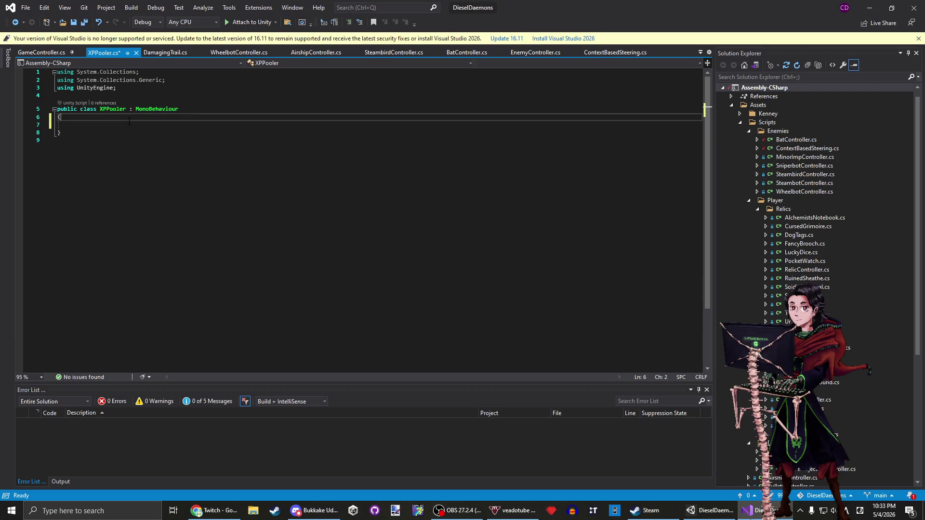
text(pulicllic ObjectPool)
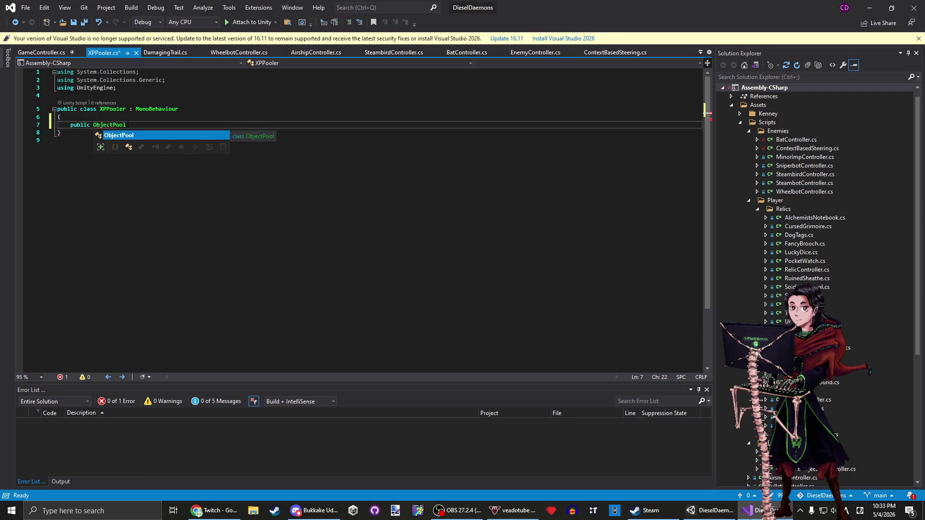
text([] pools;)
key(ctrl+s)
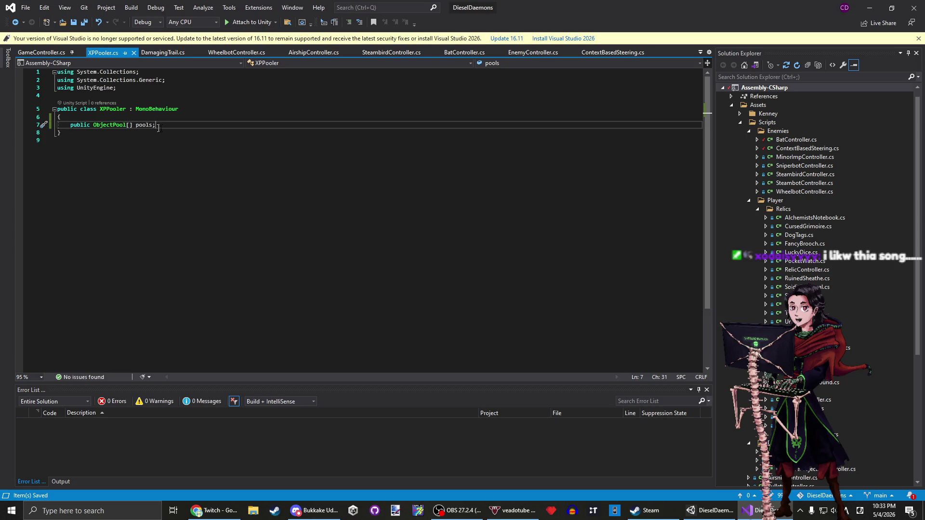
drag(155, 126, 127, 128)
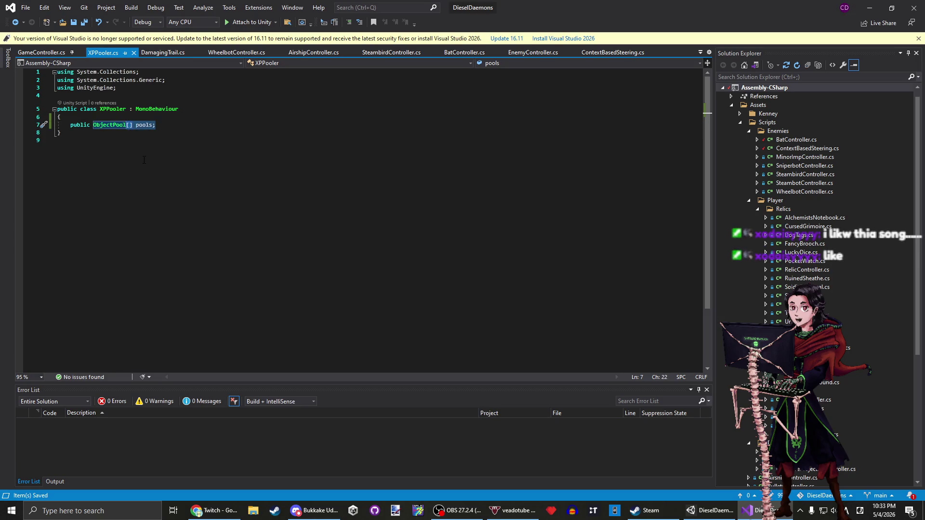
text(smallXpPo0)
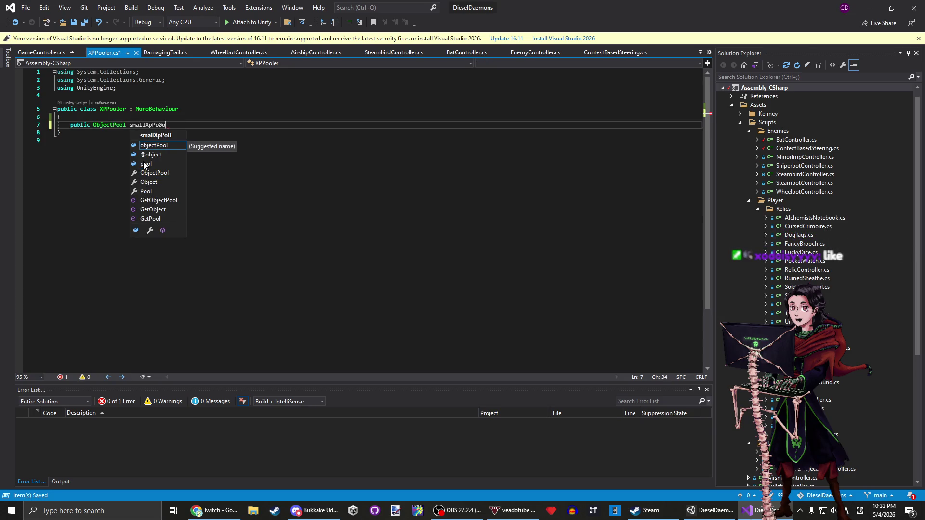
key(BackSpace)
text(ol;)
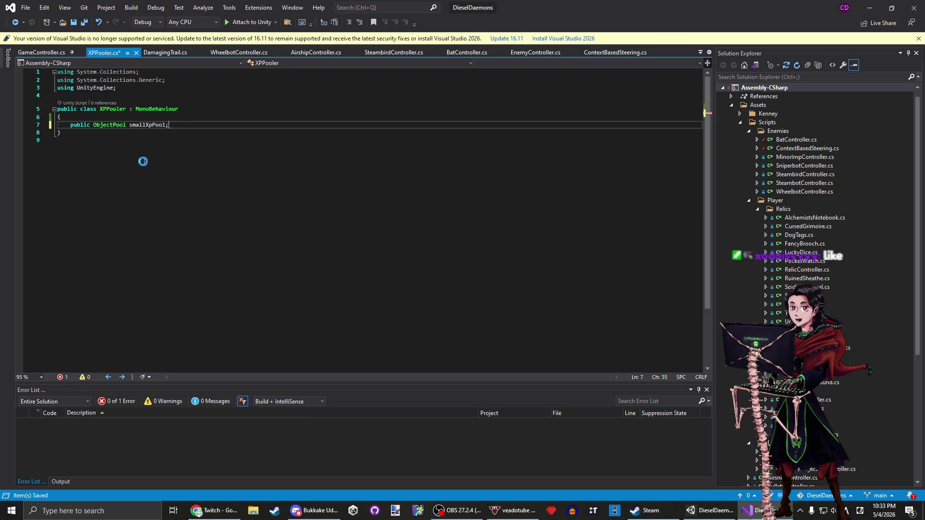
Duplicate the field line and rename the copies to mediumXpPool and largeXpPool.
key(ctrl+d)
key(ctrl+d)
key(ctrl+d)
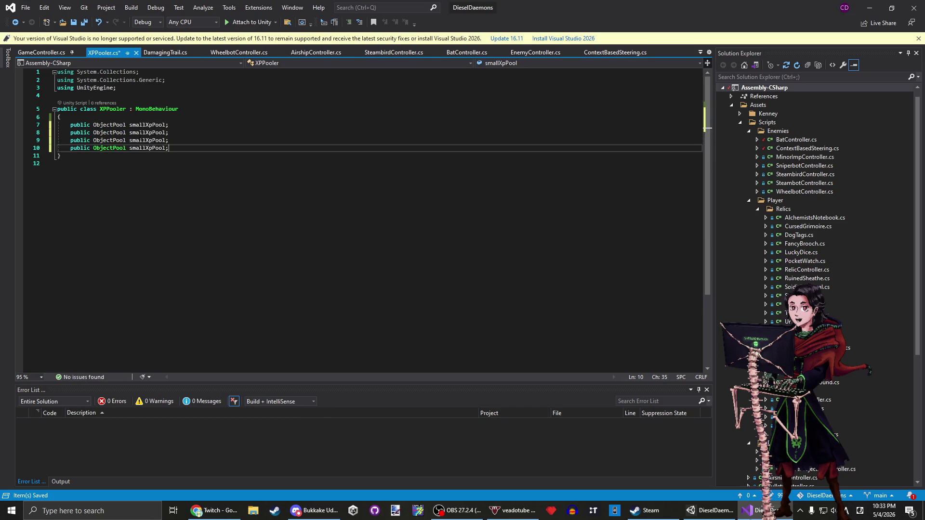
click(146, 133)
key(ctrl+BackSpace)
text(medium)
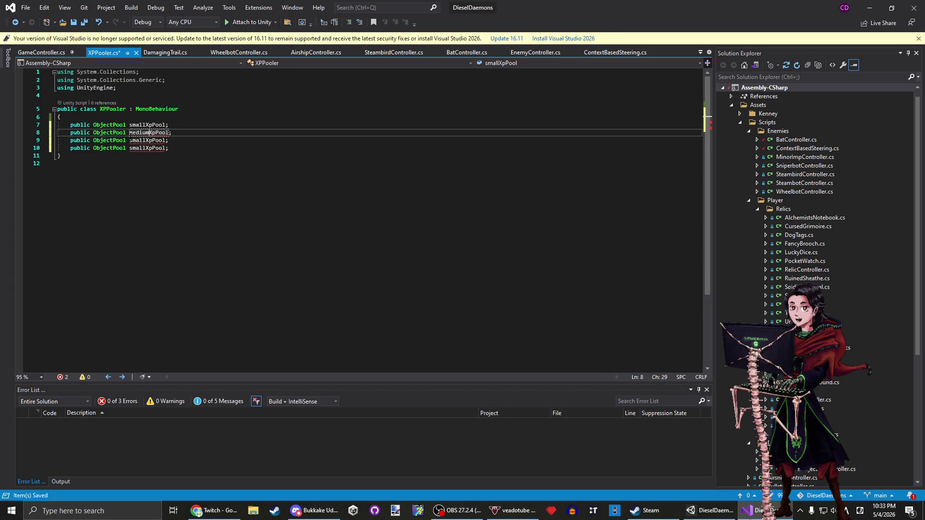
click(148, 140)
click(136, 141)
key(Delete)
key(Delete)
key(Delete)
text(large)
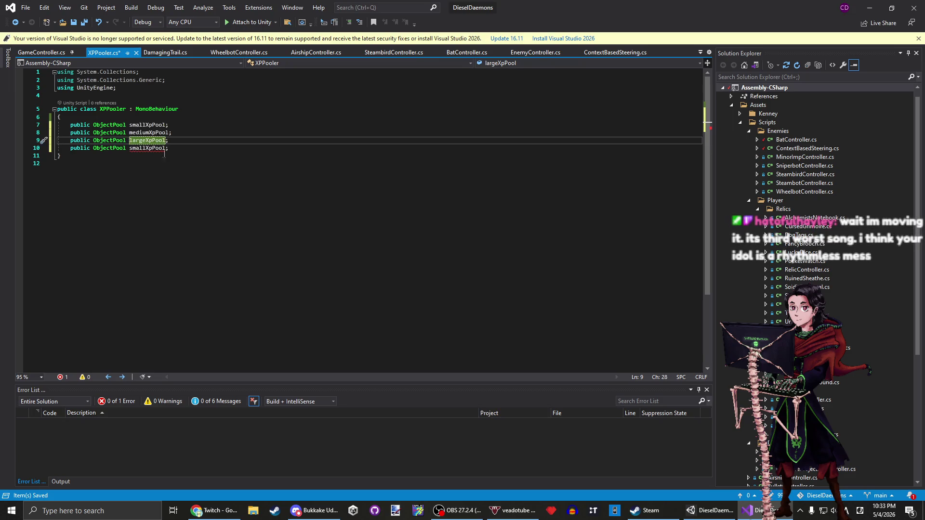
Remove the extra duplicated field line and save XPPooler.cs.
drag(177, 149, 177, 141)
key(Delete)
key(ctrl+s)
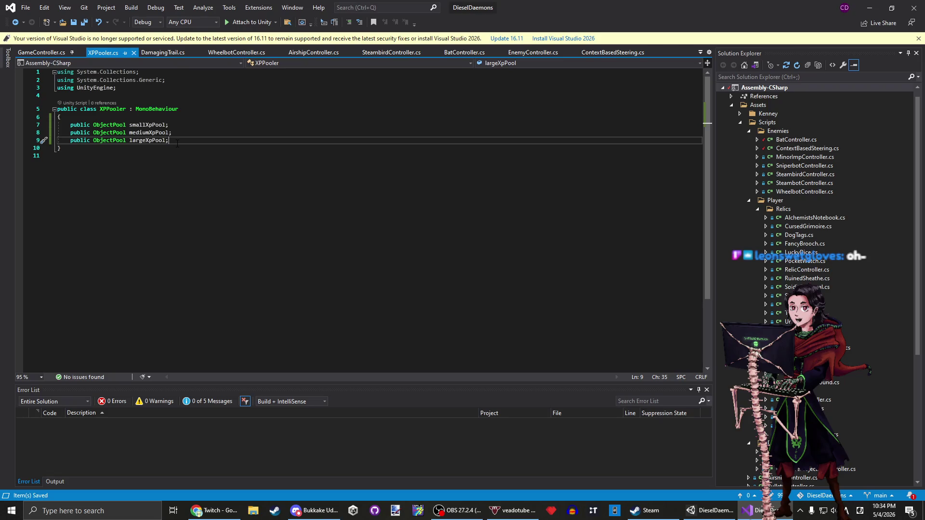
click(312, 132)
click(278, 137)
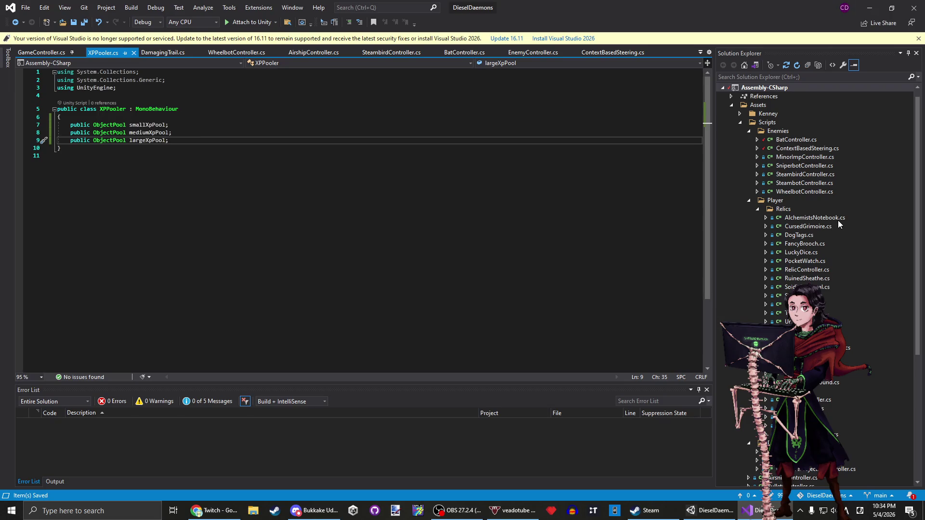
Select XPPool and move the XP Pooler component above its Object Pool component.
click(869, 8)
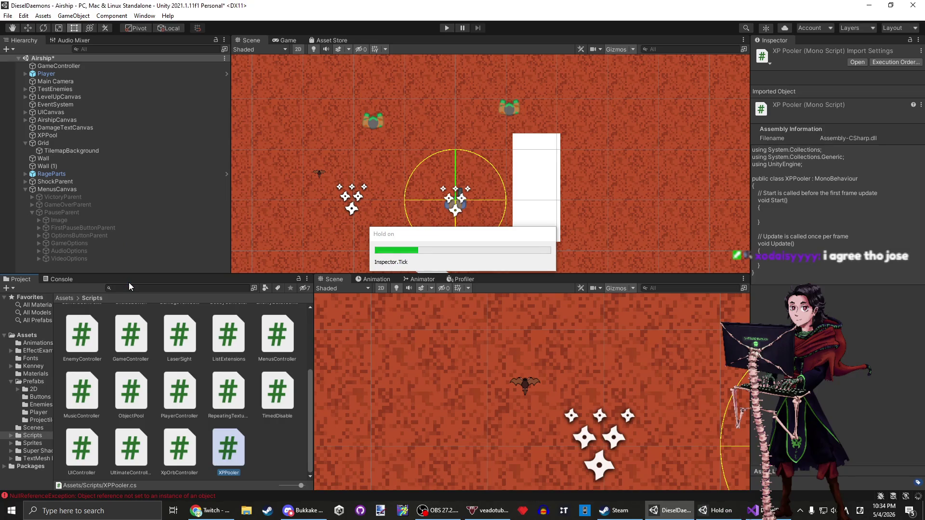
click(56, 137)
drag(837, 187, 829, 121)
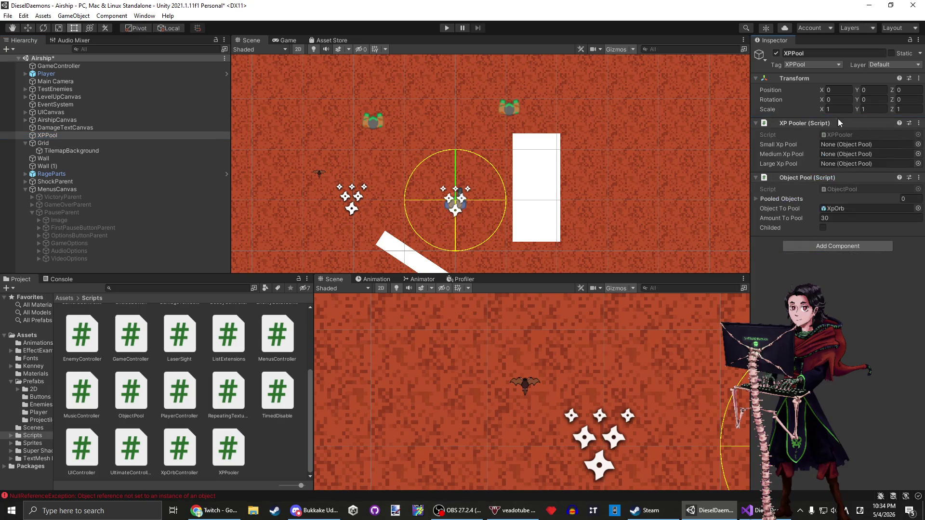
Copy the XpOrb Object Pool component and paste it as new twice, making three pools.
click(919, 177)
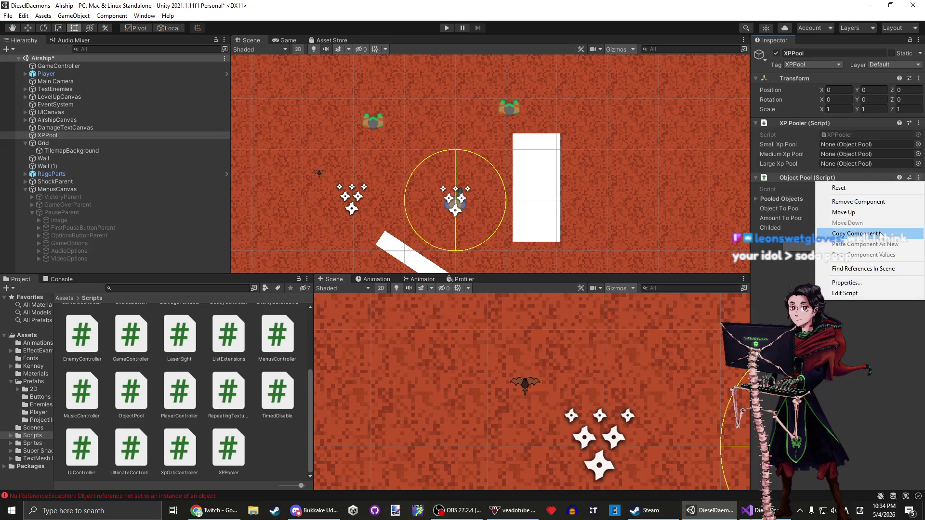
click(855, 234)
click(917, 178)
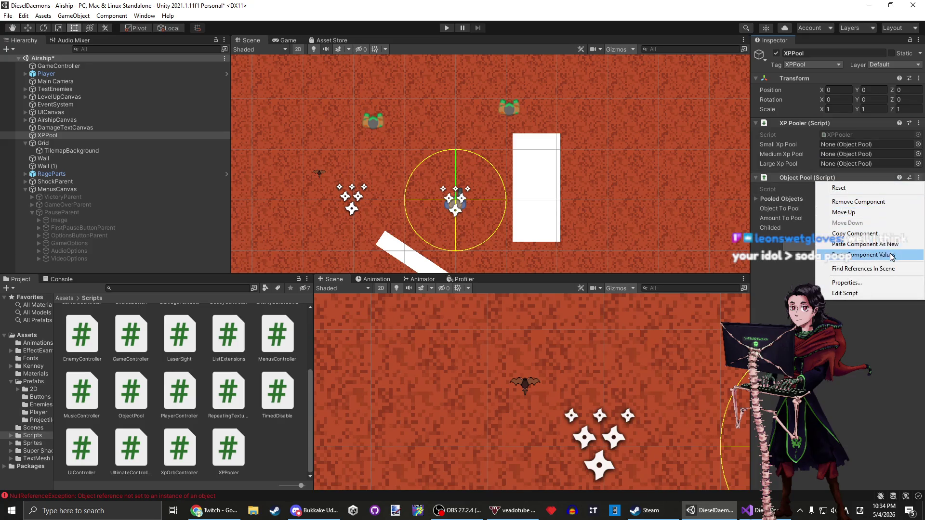
click(888, 245)
click(919, 177)
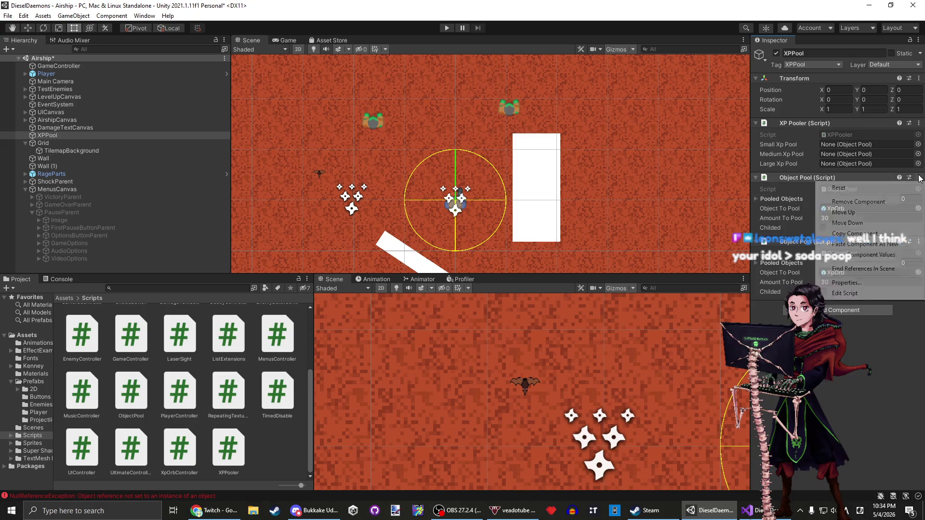
click(866, 255)
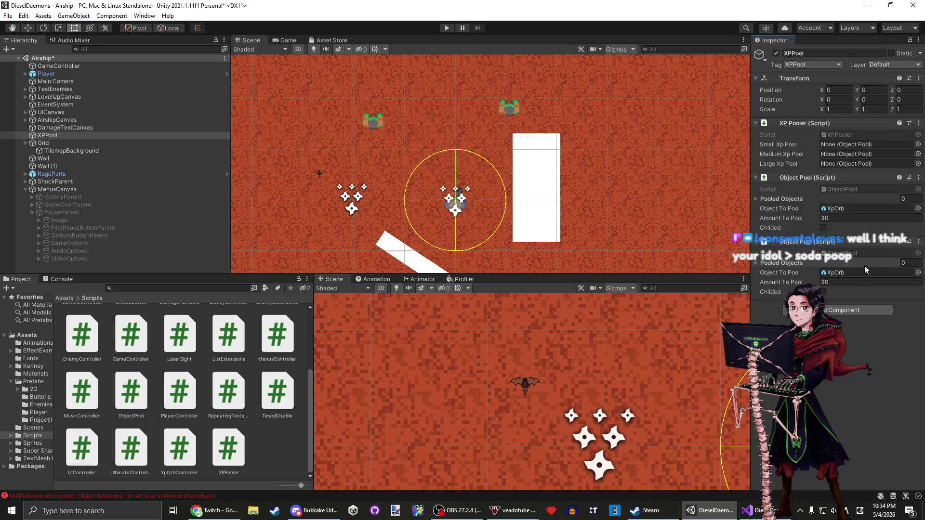
click(918, 179)
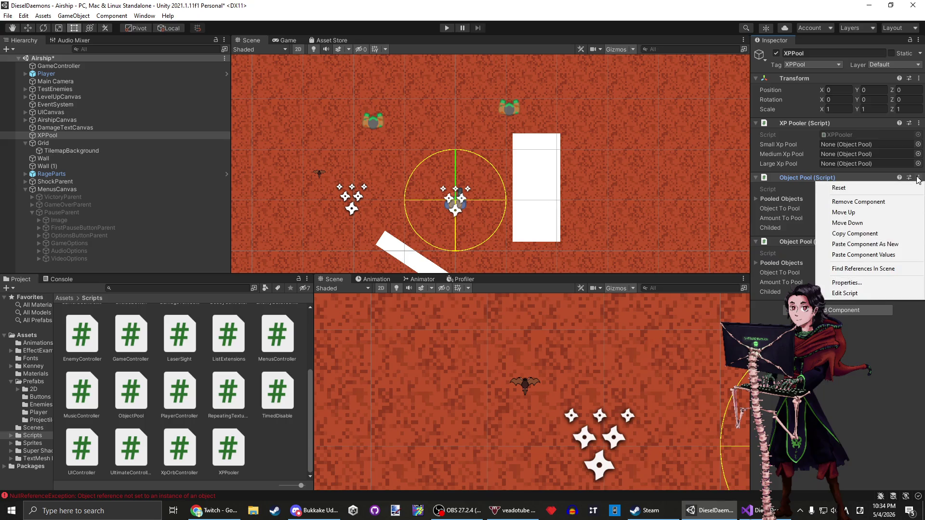
click(888, 246)
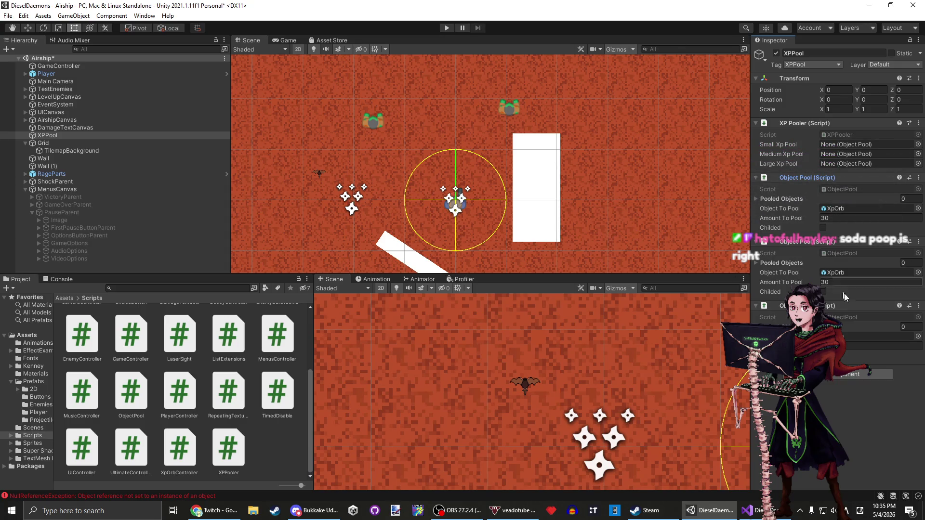
click(854, 272)
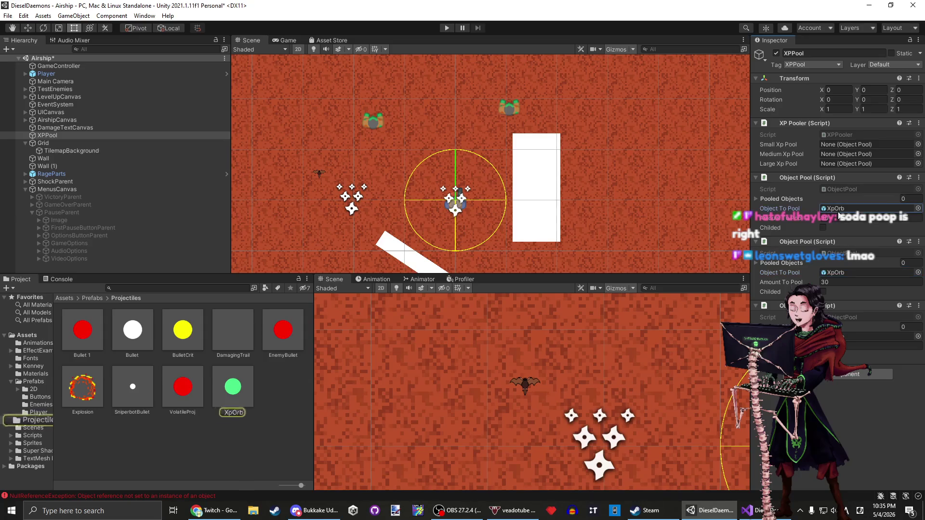